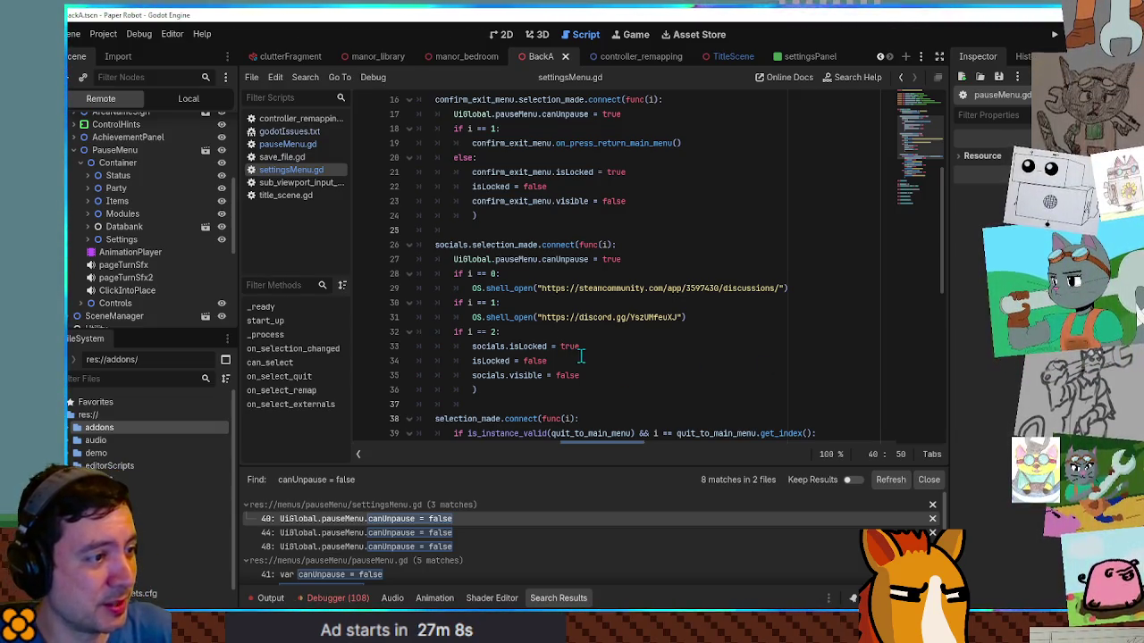
Step: Review the canUnpause search matches at lines 40, 44 and 48 of pauseMenu.gd
{"action": "left_click", "coordinate": [406, 522]}
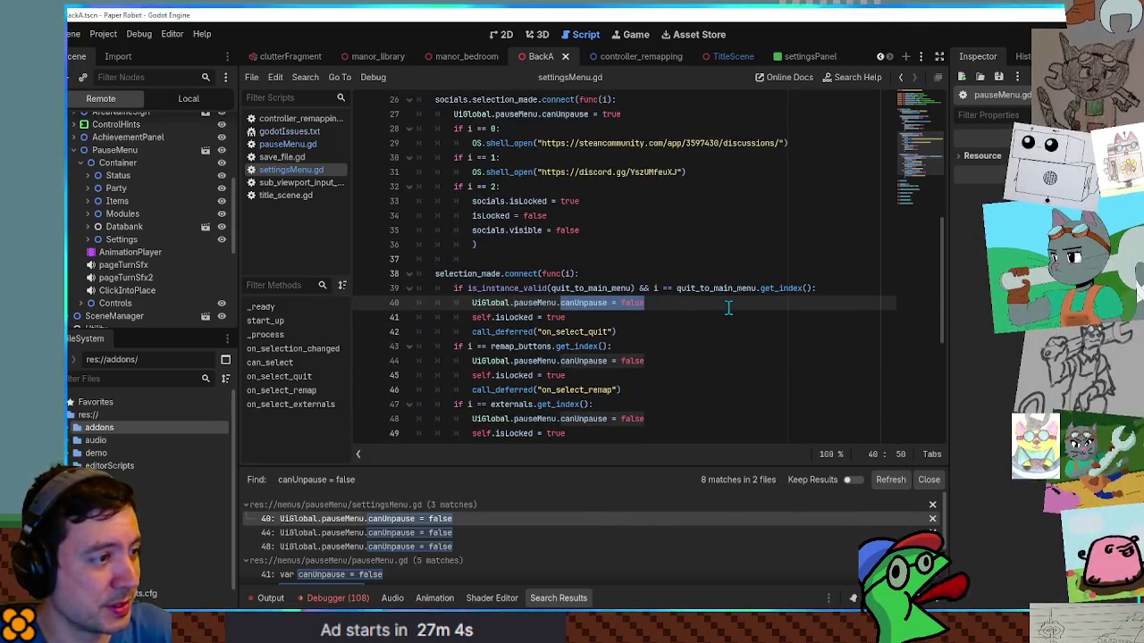
{"action": "scroll", "coordinate": [729, 306], "scroll_direction": "down", "scroll_amount": 2}
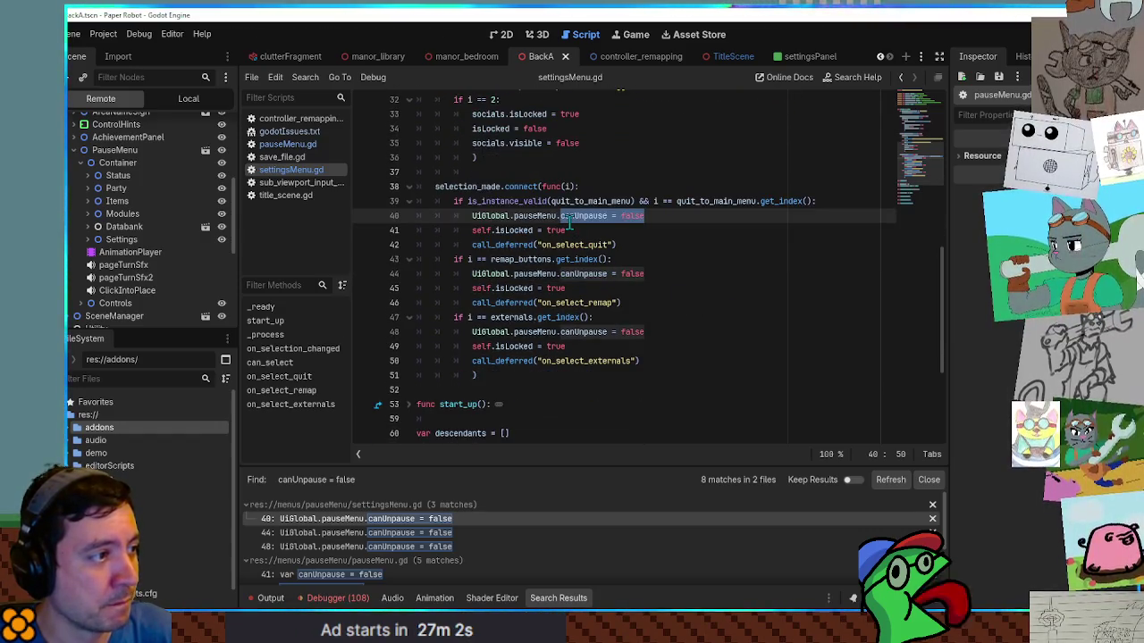
{"action": "mouse_move", "coordinate": [474, 188]}
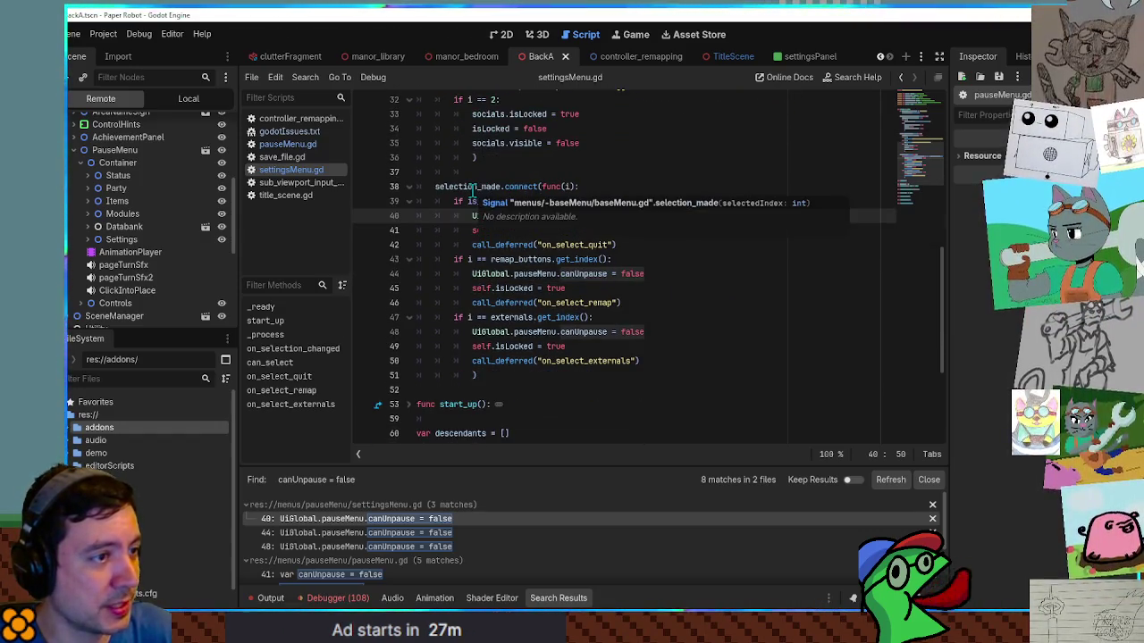
{"action": "left_click", "coordinate": [797, 361]}
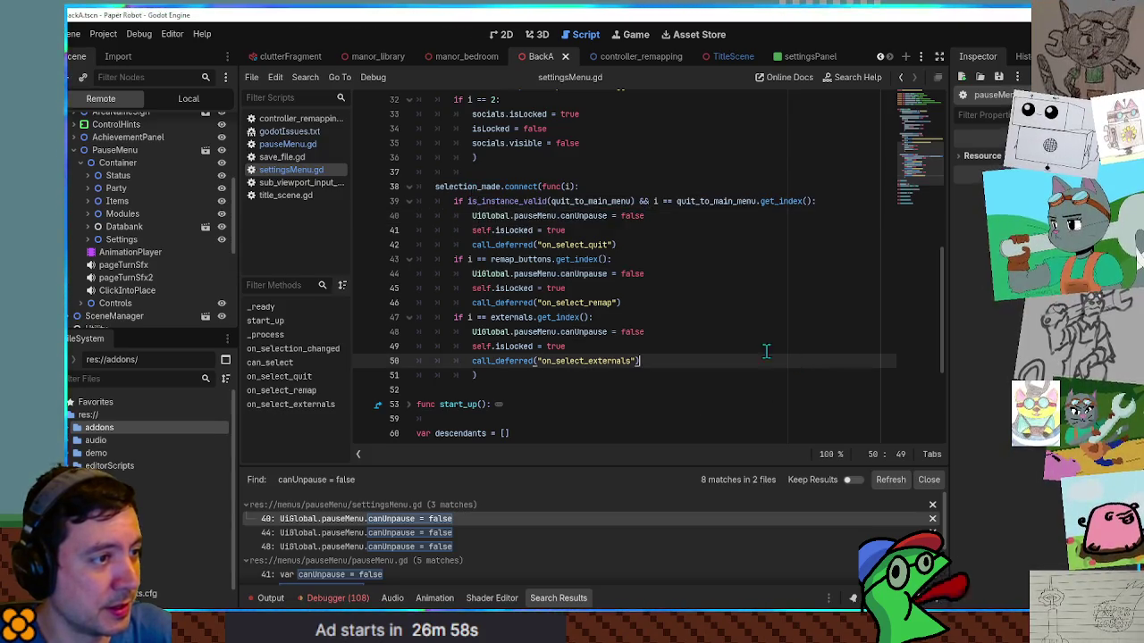
{"action": "left_click", "coordinate": [710, 215]}
{"action": "double_click", "coordinate": [590, 201]}
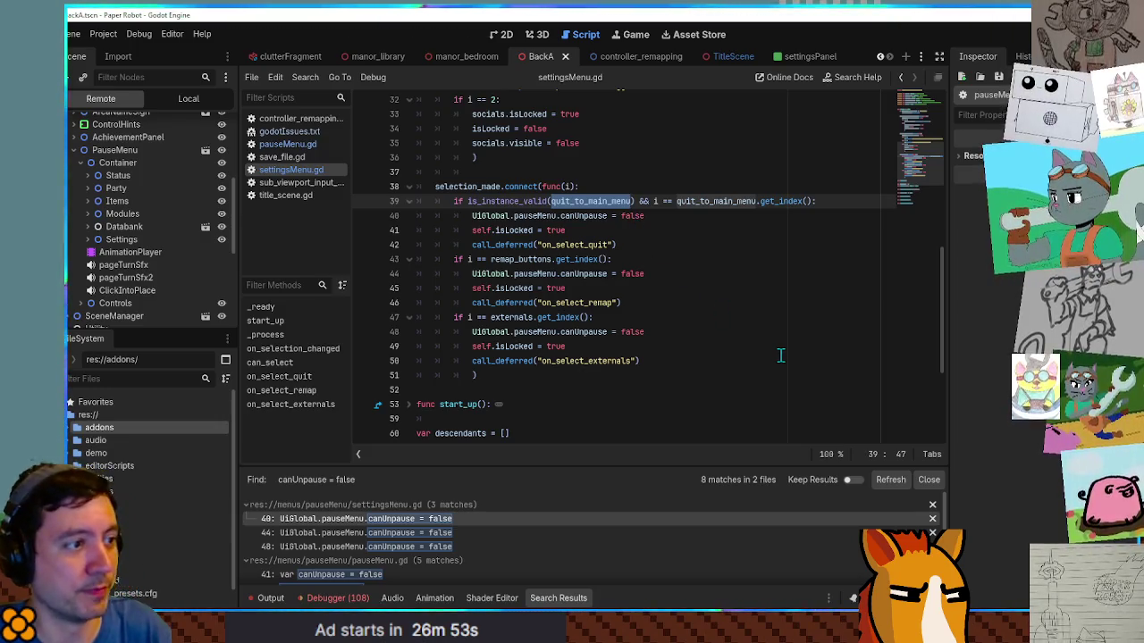
{"action": "scroll", "coordinate": [645, 259], "scroll_direction": "down", "scroll_amount": 2}
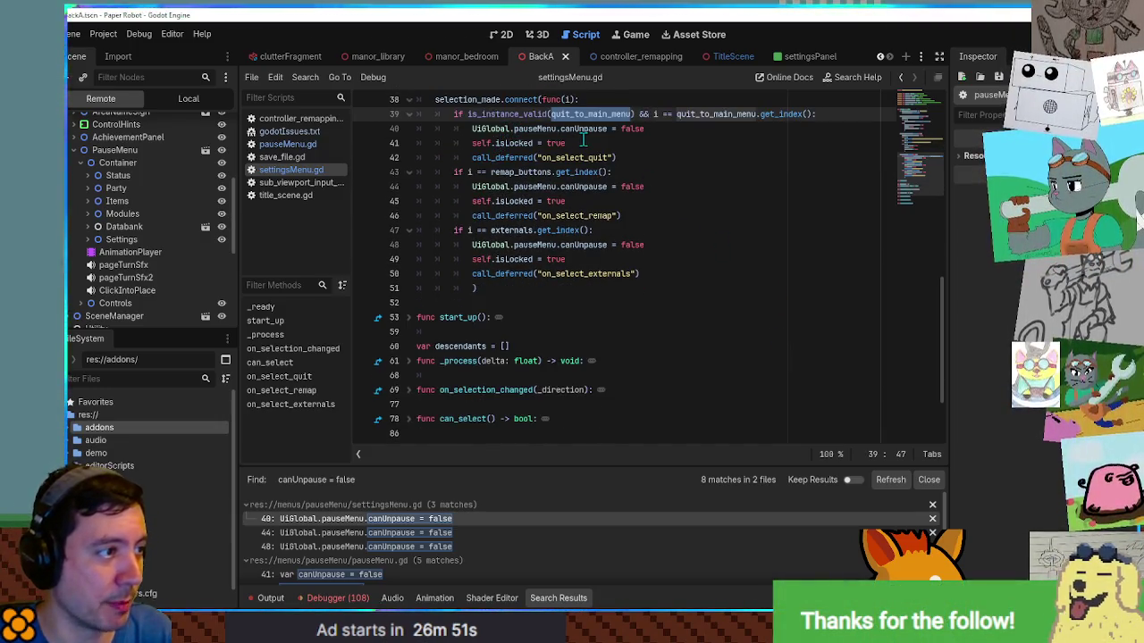
{"action": "left_click", "coordinate": [368, 533]}
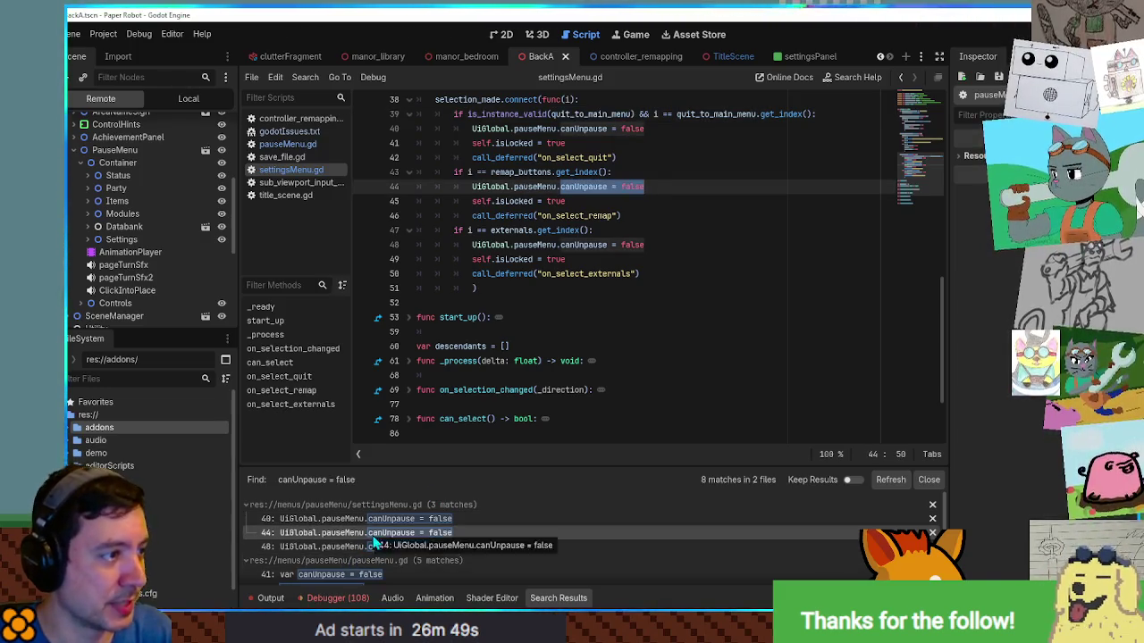
{"action": "left_click", "coordinate": [380, 547]}
Step: Inspect the canUnpause declaration on line 41 and the line 112 match
{"action": "left_click", "coordinate": [346, 575]}
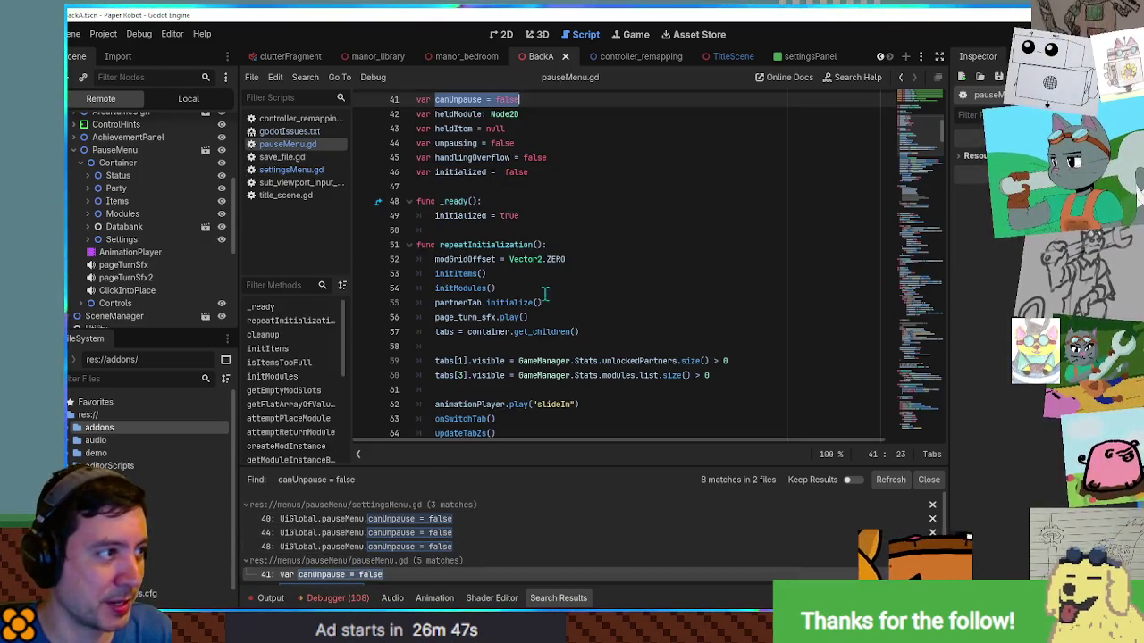
{"action": "scroll", "coordinate": [545, 309], "scroll_direction": "down", "scroll_amount": 6}
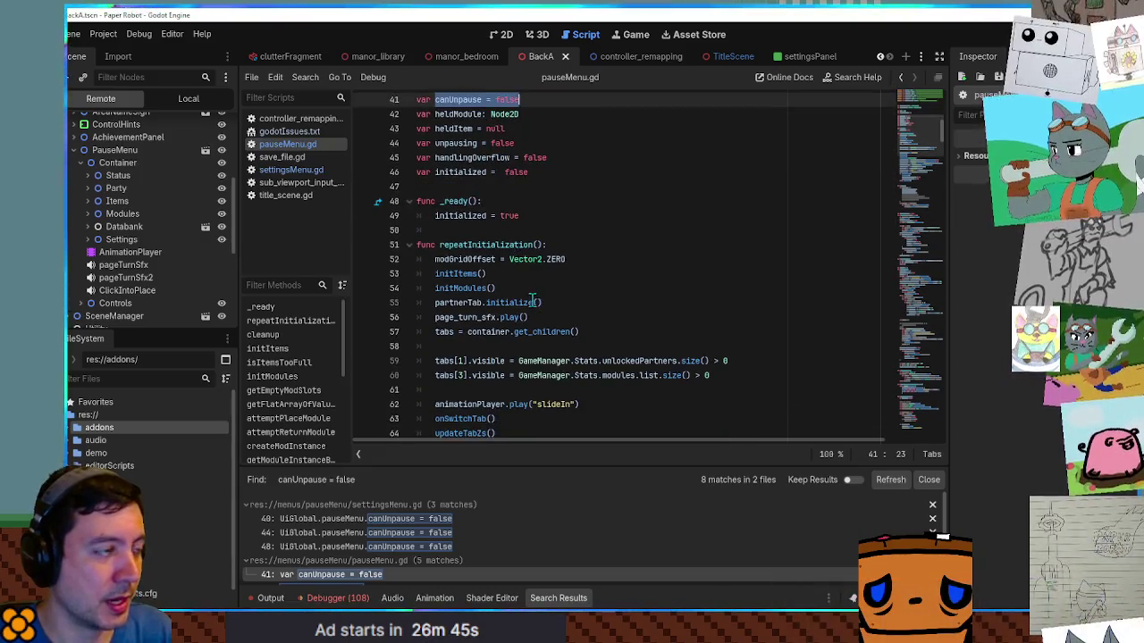
{"action": "scroll", "coordinate": [529, 327], "scroll_direction": "up", "scroll_amount": 4}
{"action": "double_click", "coordinate": [460, 144]}
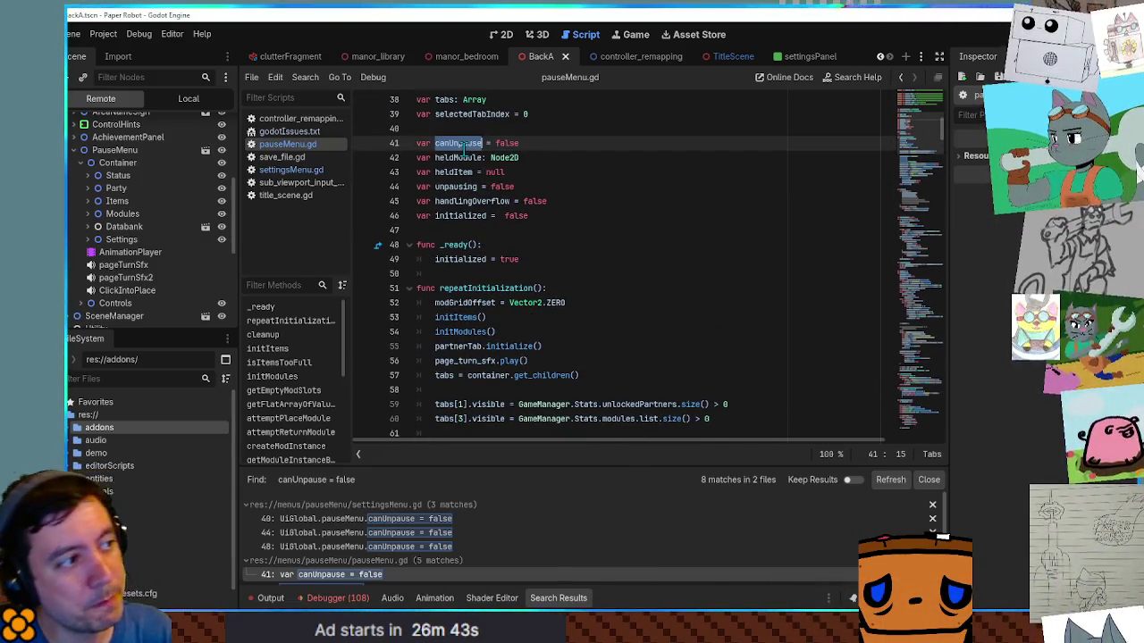
{"action": "double_click", "coordinate": [506, 143]}
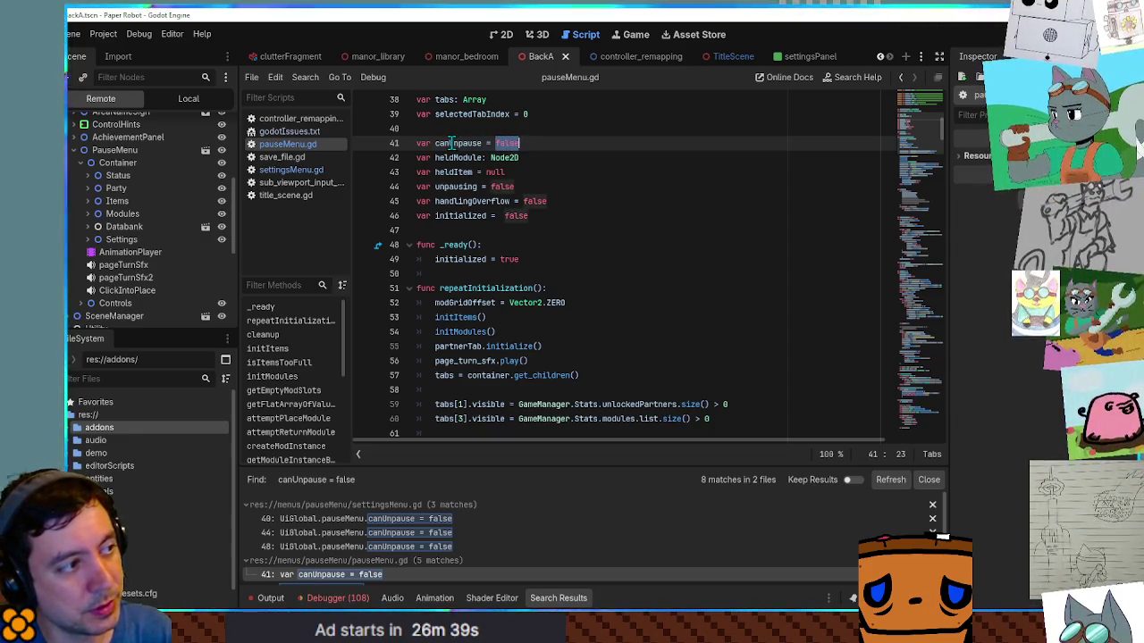
{"action": "mouse_move", "coordinate": [451, 143]}
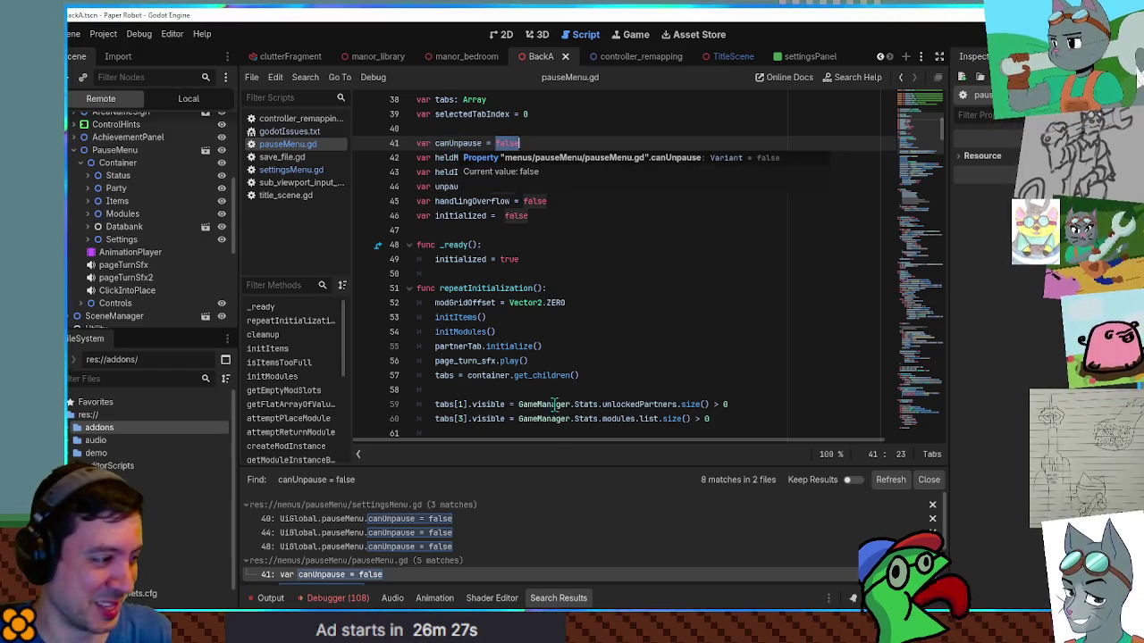
{"action": "scroll", "coordinate": [556, 550], "scroll_direction": "down", "scroll_amount": 1}
{"action": "scroll", "coordinate": [550, 541], "scroll_direction": "down", "scroll_amount": 1}
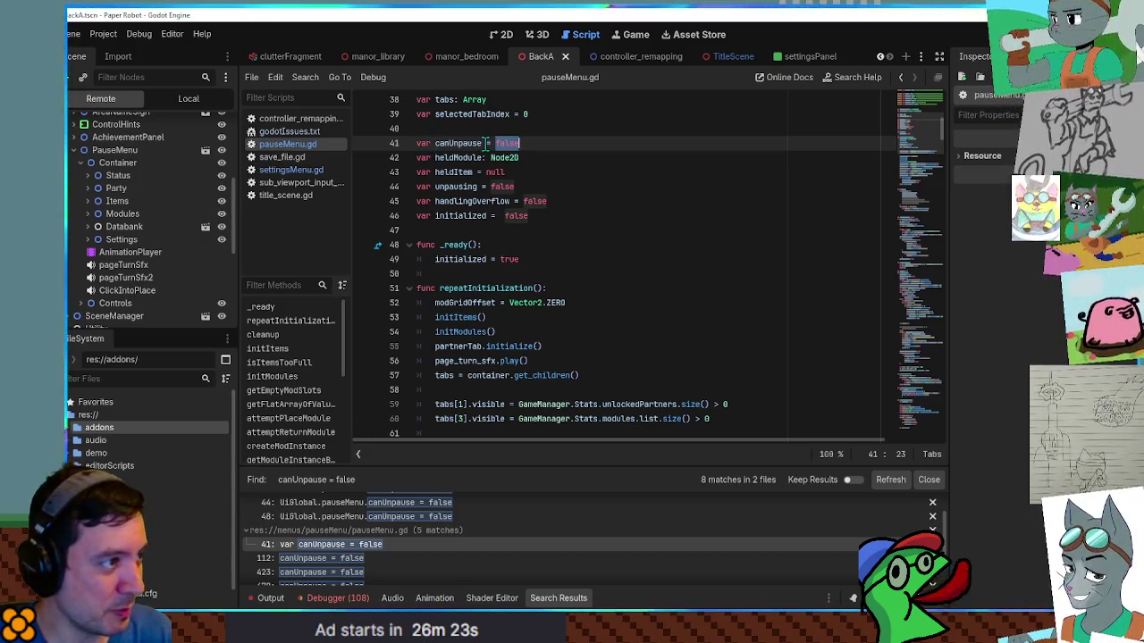
{"action": "left_click", "coordinate": [344, 560]}
{"action": "scroll", "coordinate": [537, 358], "scroll_direction": "up", "scroll_amount": 6}
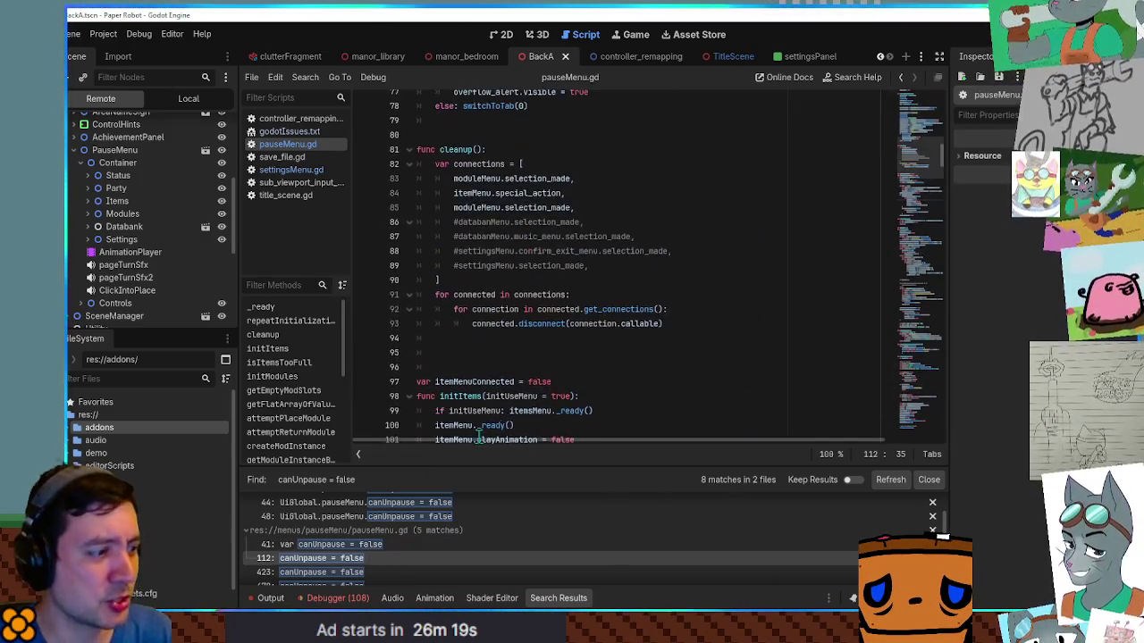
{"action": "left_click", "coordinate": [339, 545]}
Step: Change line 41 so canUnpause starts as true, save, and run the game
{"action": "left_click_drag", "start_coordinate": [521, 114], "coordinate": [497, 100]}
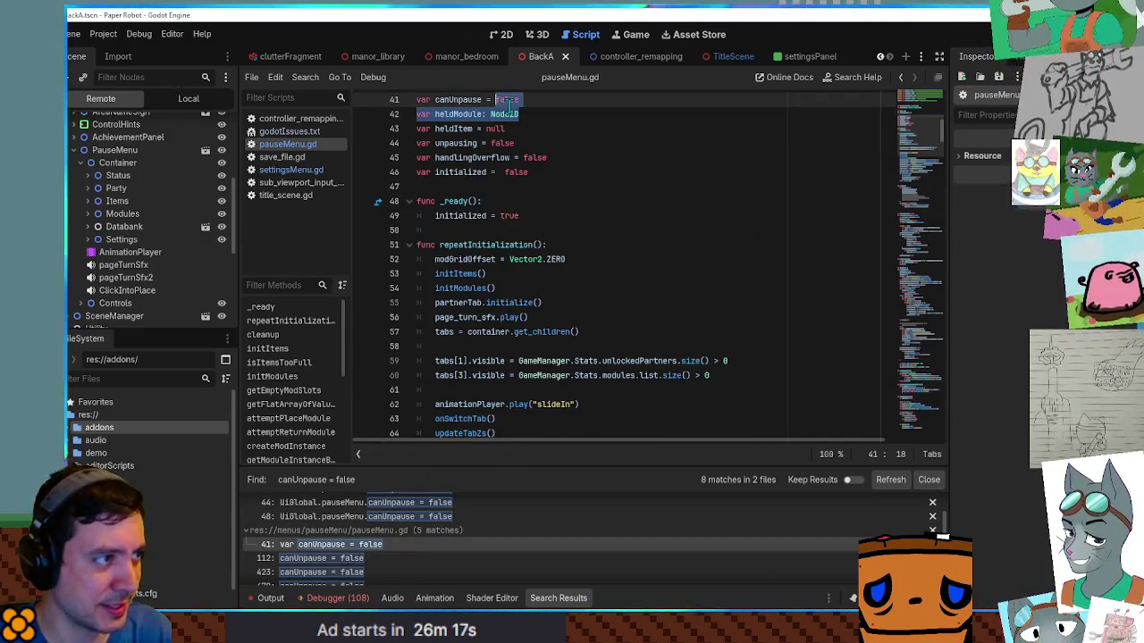
{"action": "double_click", "coordinate": [507, 100]}
{"action": "type", "text": "true"}
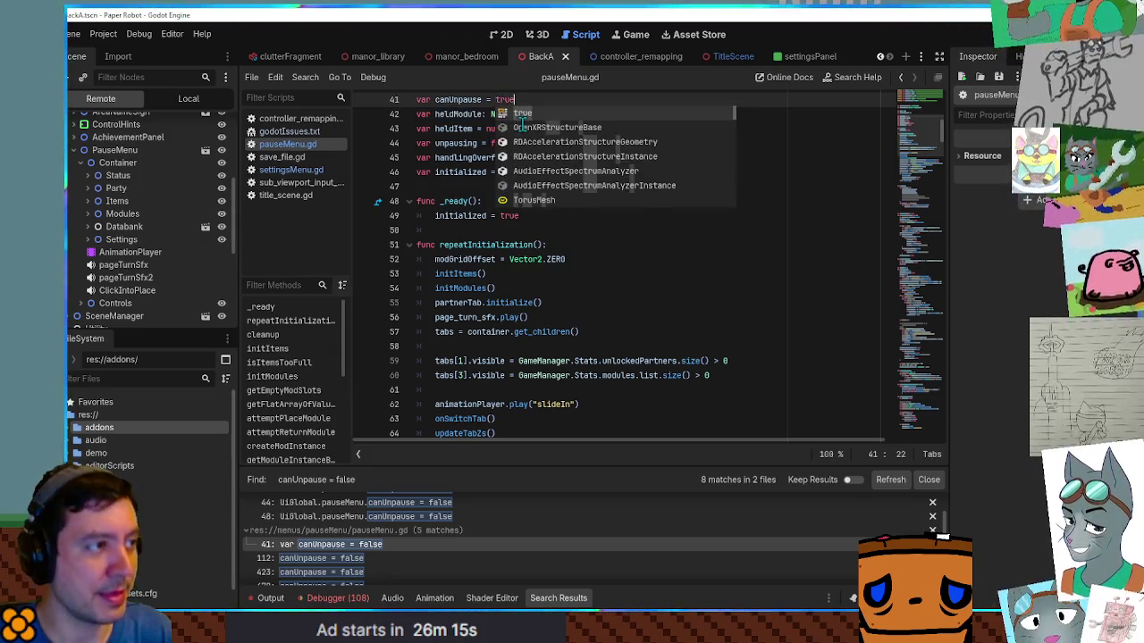
{"action": "key", "text": "ctrl+s"}
{"action": "key", "text": "F5"}
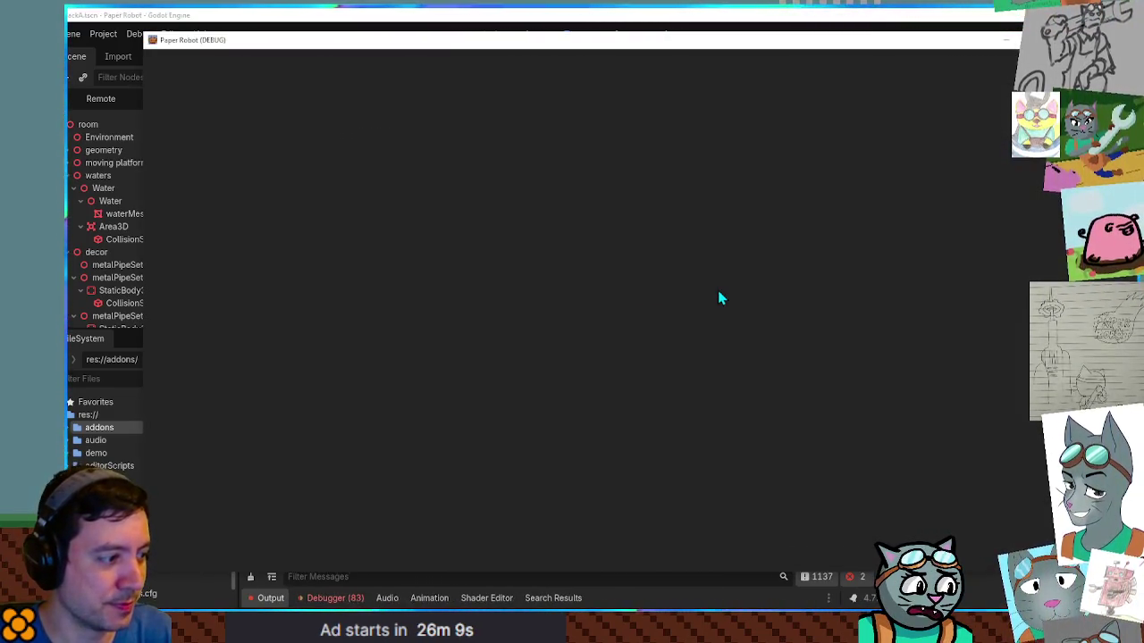
Step: Open the in-game pause menu, stop the test run, and revert line 41 to false
{"action": "key", "text": "Escape"}
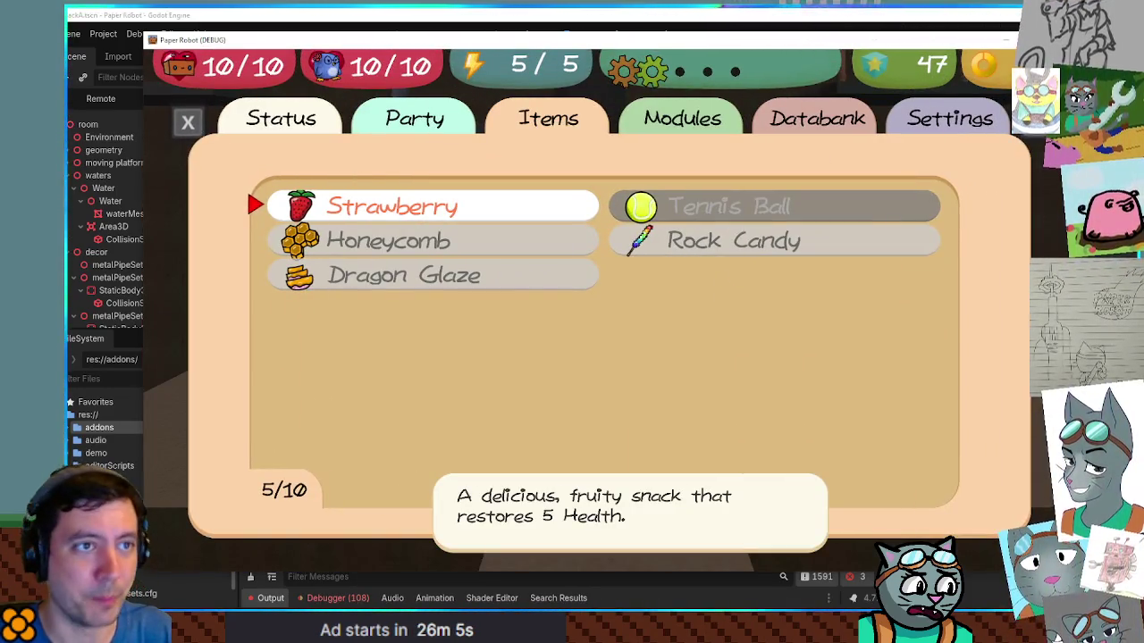
{"action": "key", "text": "F8"}
{"action": "key", "text": "ctrl+s"}
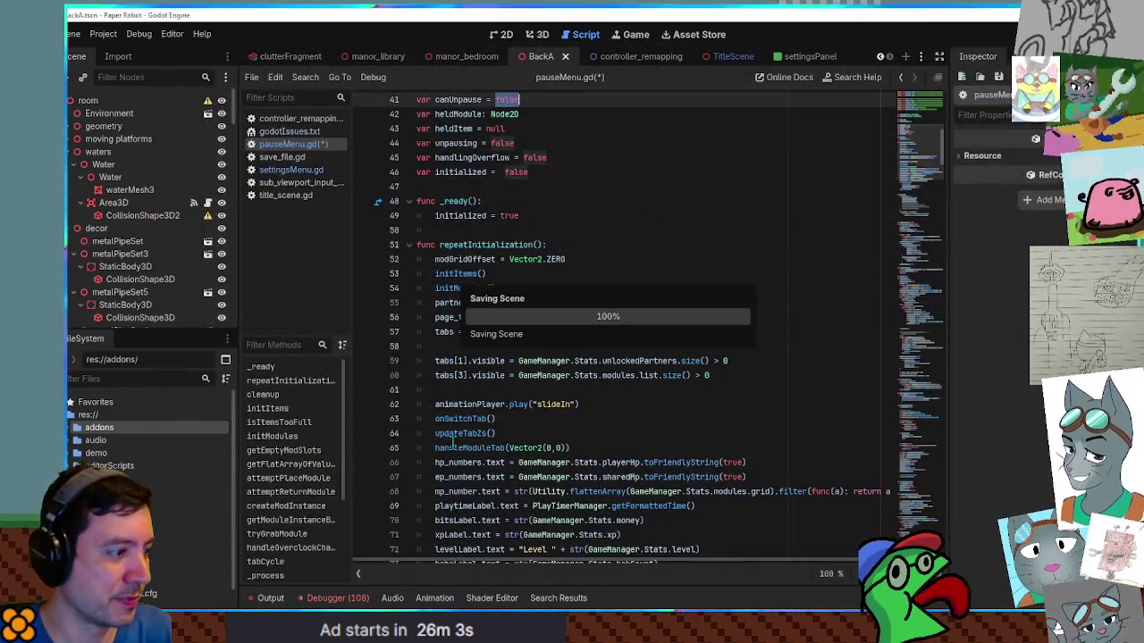
Step: Bring back the canUnpause = false search results and review the matches at lines 492, 478 and 423
{"action": "left_click", "coordinate": [271, 598]}
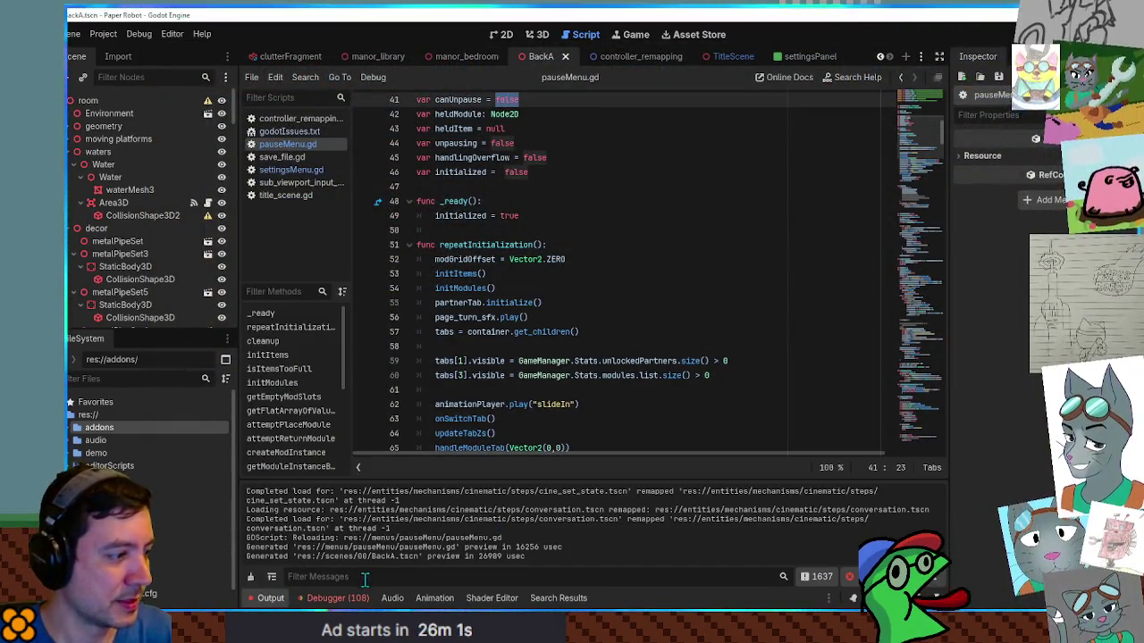
{"action": "key", "text": "ctrl+shift+f"}
{"action": "key", "text": "Return"}
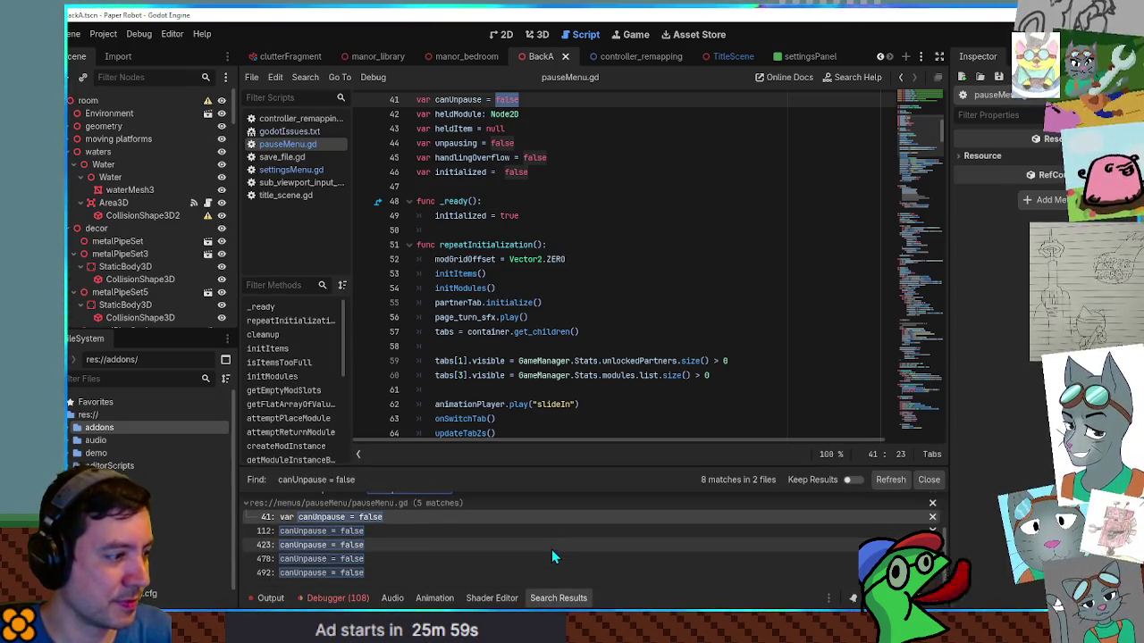
{"action": "left_click", "coordinate": [339, 573]}
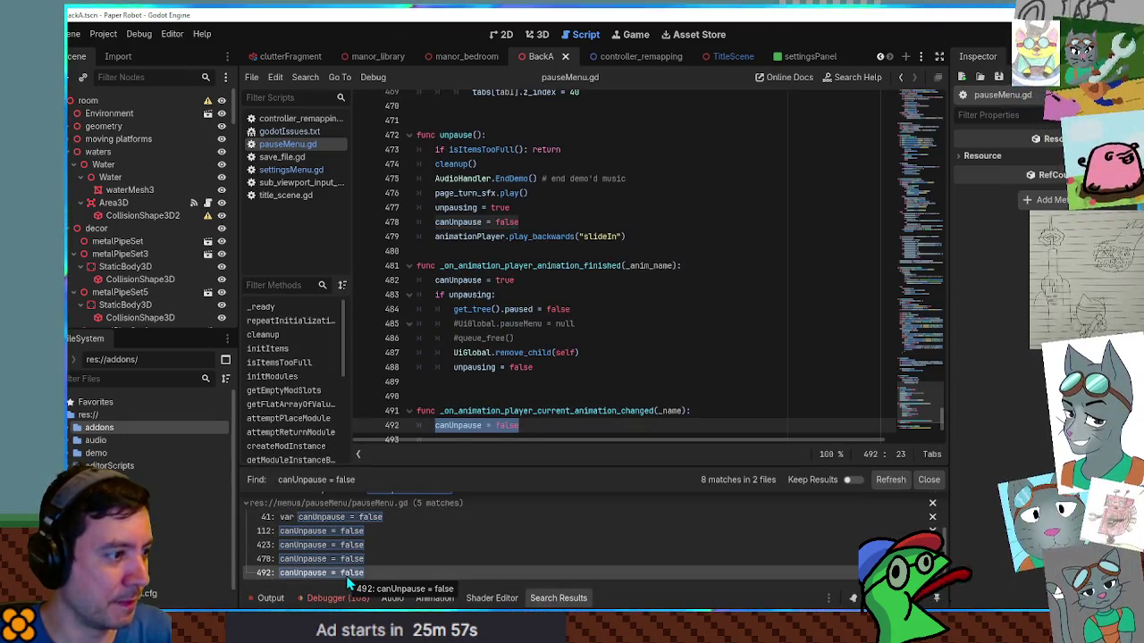
{"action": "scroll", "coordinate": [588, 389], "scroll_direction": "down", "scroll_amount": 1}
{"action": "scroll", "coordinate": [588, 389], "scroll_direction": "down", "scroll_amount": 1}
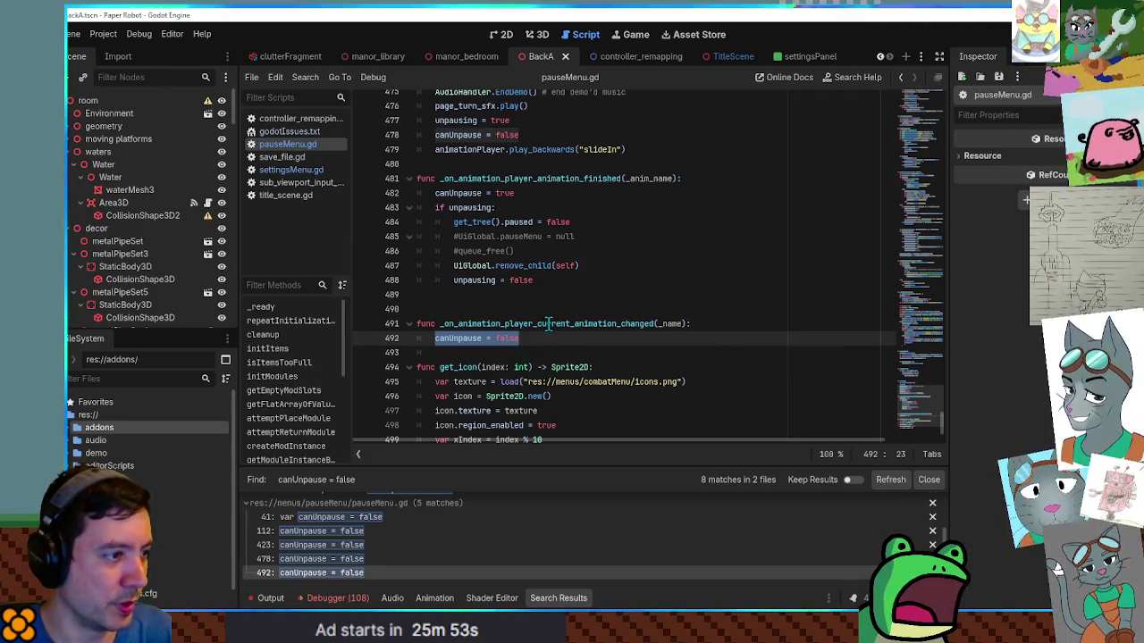
{"action": "left_click", "coordinate": [335, 561]}
{"action": "scroll", "coordinate": [461, 233], "scroll_direction": "up", "scroll_amount": 4}
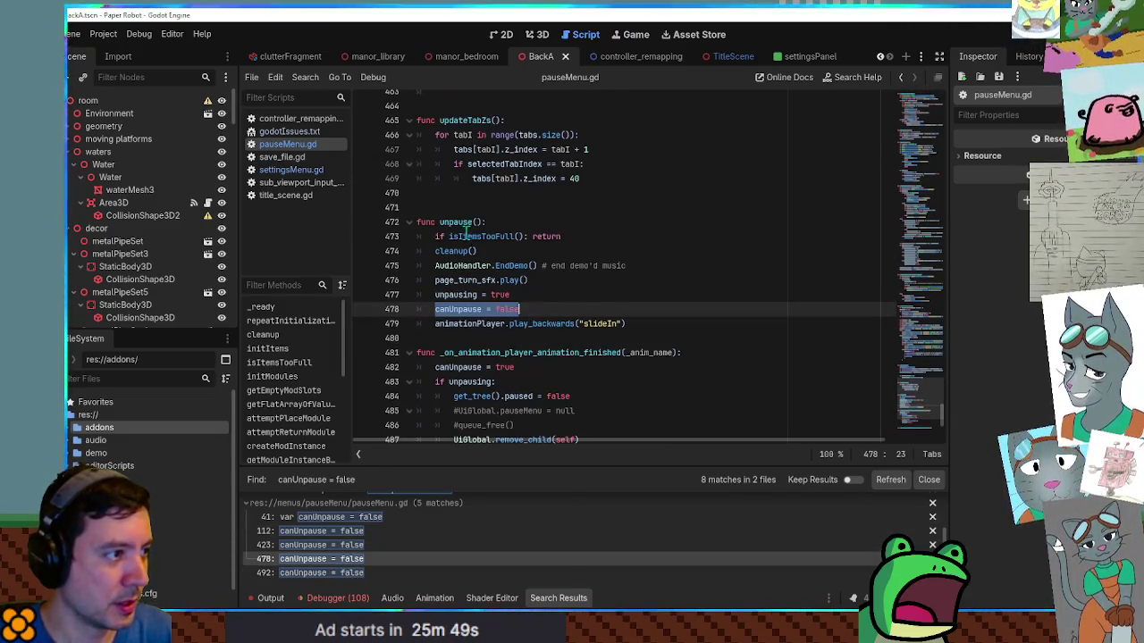
{"action": "left_click", "coordinate": [320, 546]}
{"action": "scroll", "coordinate": [452, 205], "scroll_direction": "up", "scroll_amount": 3}
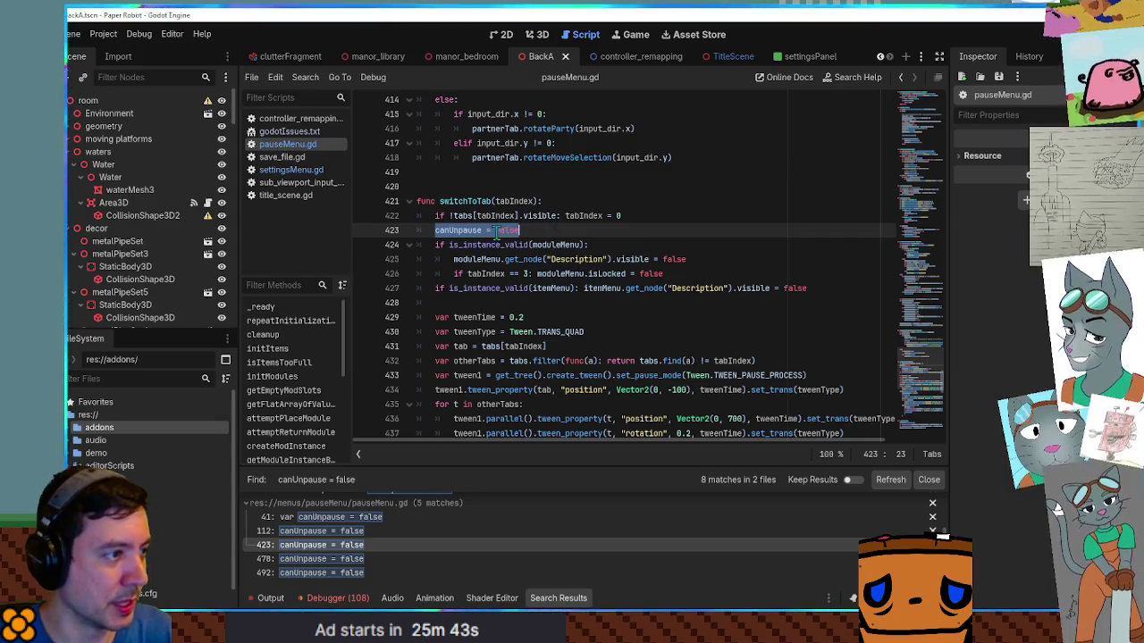
{"action": "scroll", "coordinate": [472, 235], "scroll_direction": "down", "scroll_amount": 1}
{"action": "scroll", "coordinate": [471, 234], "scroll_direction": "down", "scroll_amount": 5}
{"action": "left_click_drag", "start_coordinate": [472, 361], "coordinate": [563, 361]}
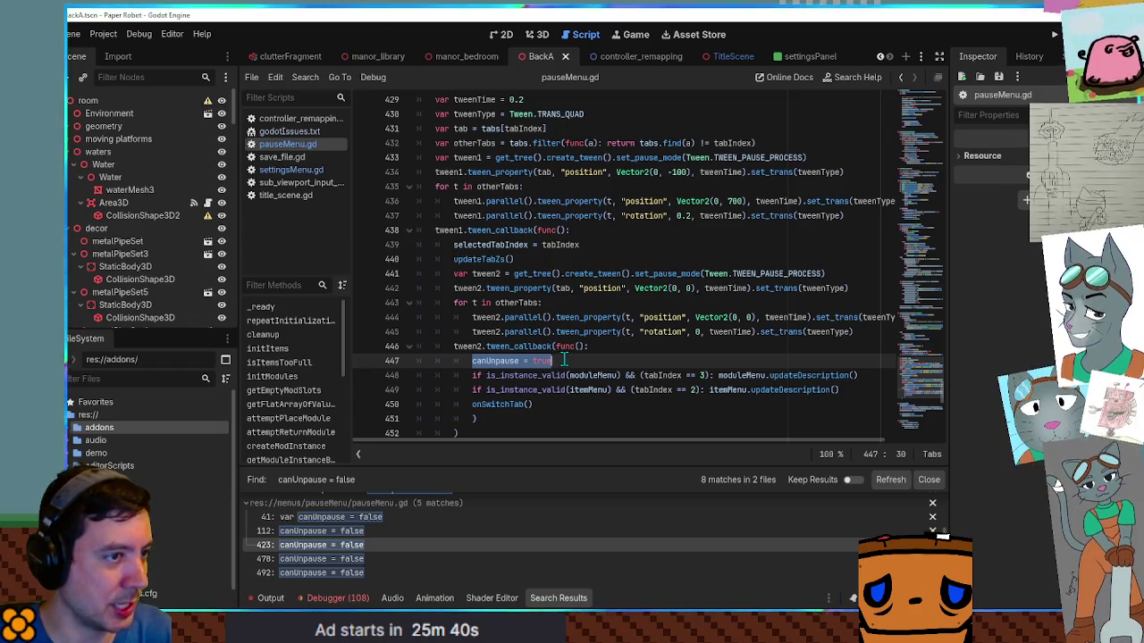
Step: Change line 492 to set canUnpause to true and save pauseMenu.gd
{"action": "left_click", "coordinate": [354, 531]}
{"action": "scroll", "coordinate": [590, 356], "scroll_direction": "up", "scroll_amount": 4}
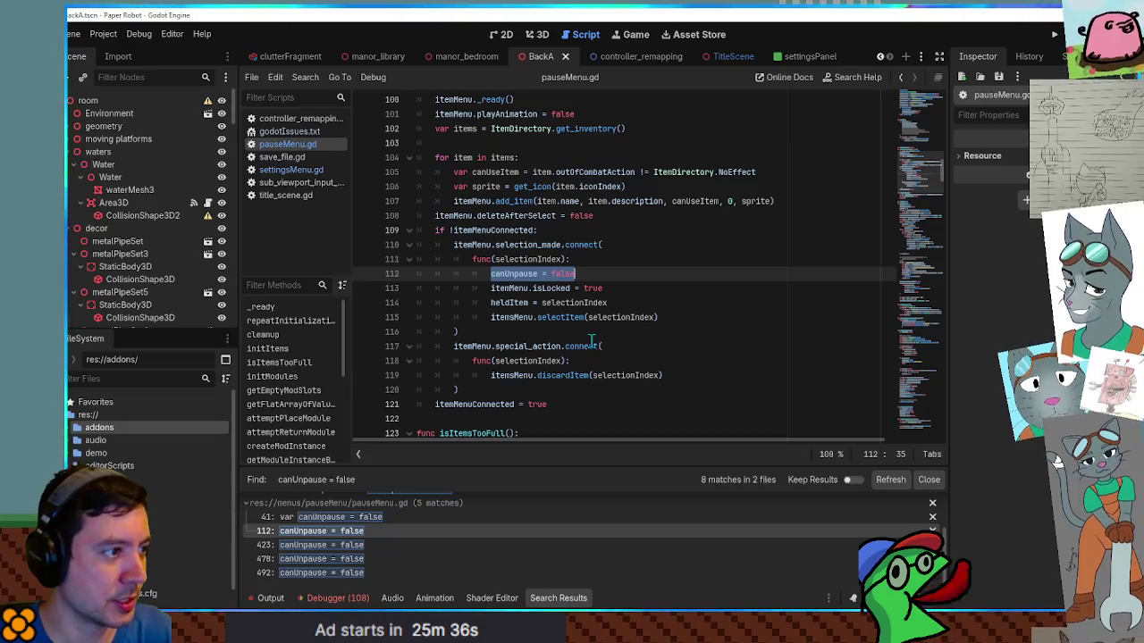
{"action": "left_click", "coordinate": [340, 573]}
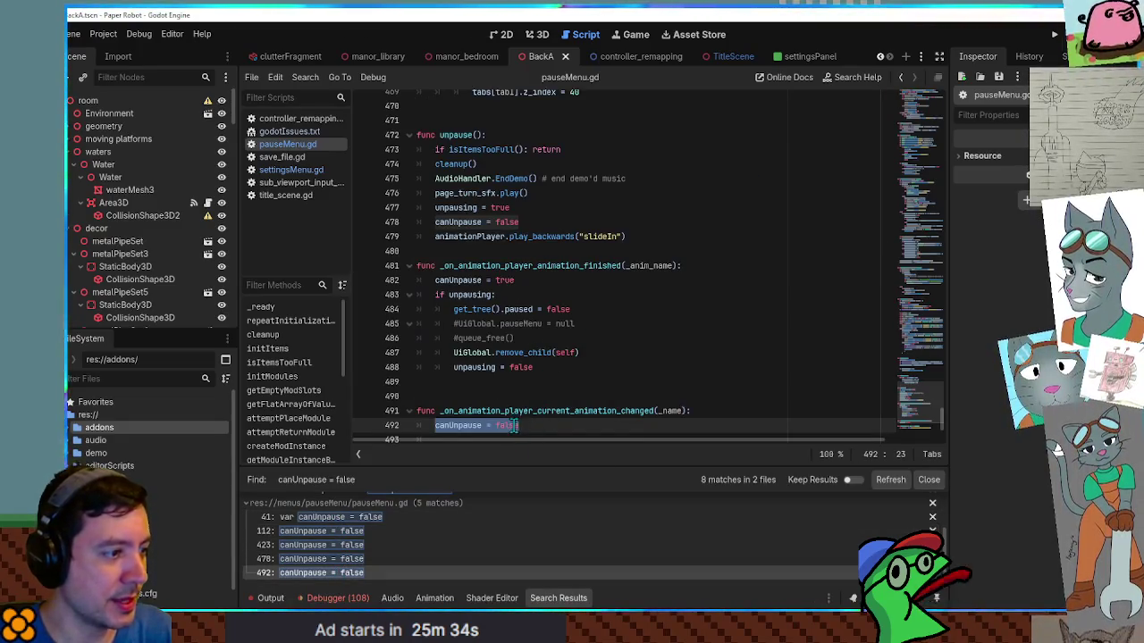
{"action": "double_click", "coordinate": [507, 425]}
{"action": "type", "text": "true"}
{"action": "key", "text": "ctrl+s"}
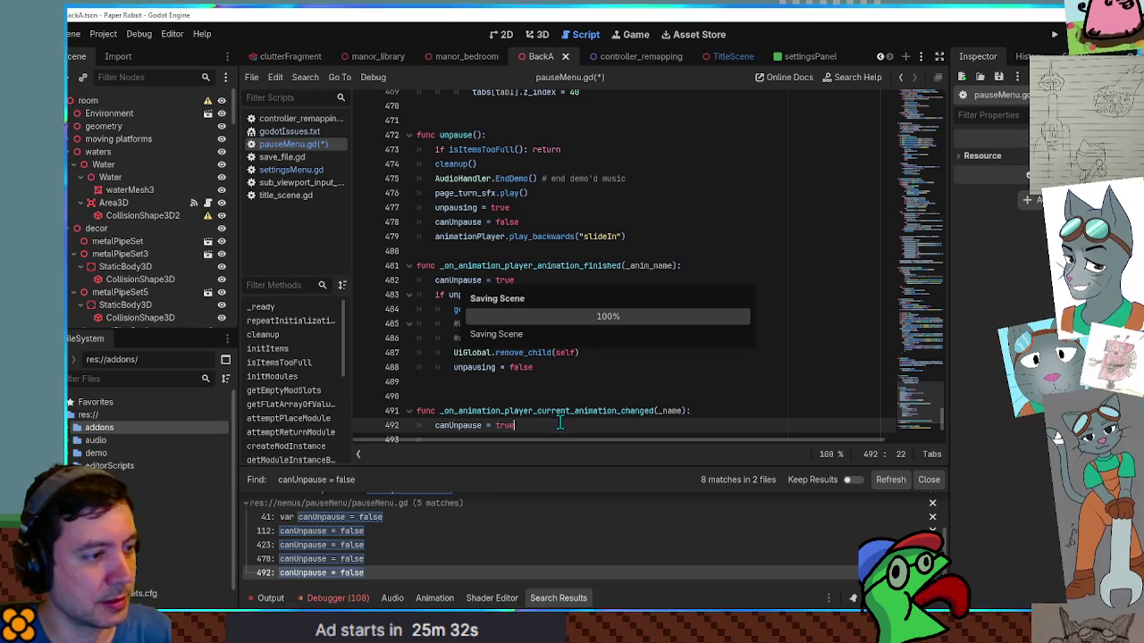
Step: Run Paper Robot, open the pause menu, cycle its pages with Q and E, unpause, and stop the game
{"action": "key", "text": "F5"}
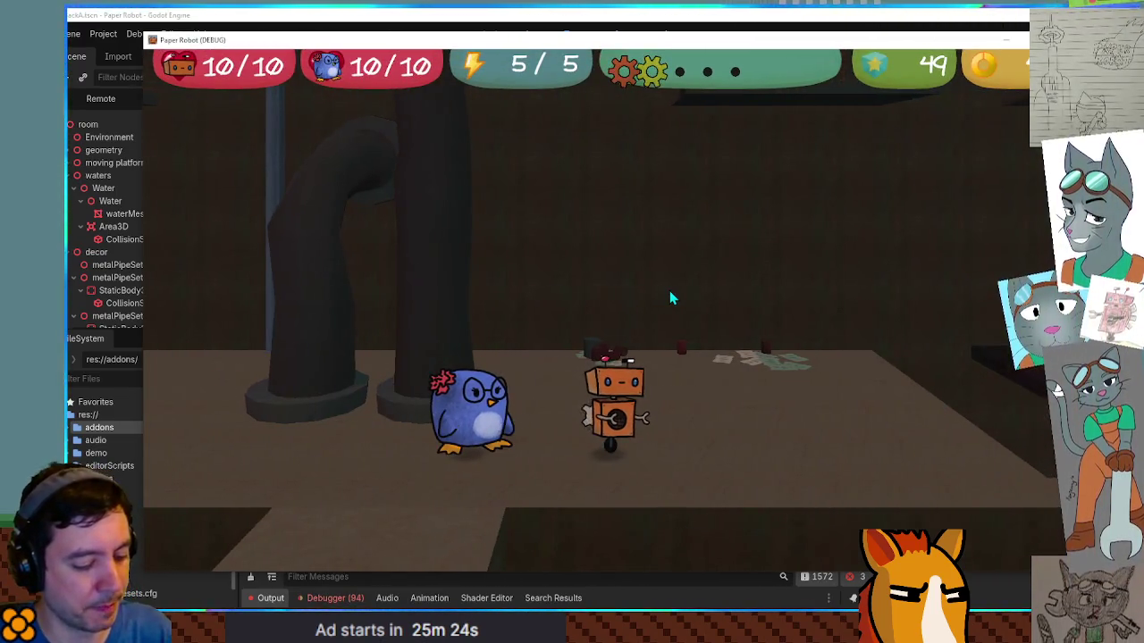
{"action": "key", "text": "Escape"}
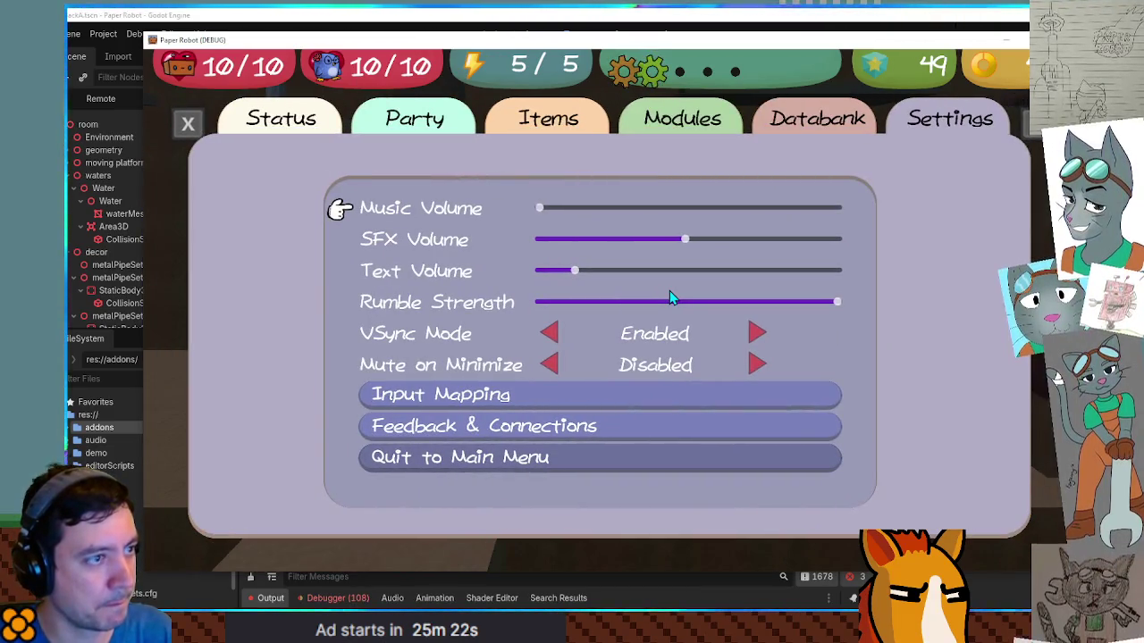
{"action": "key", "text": "q"}
{"action": "key", "text": "e"}
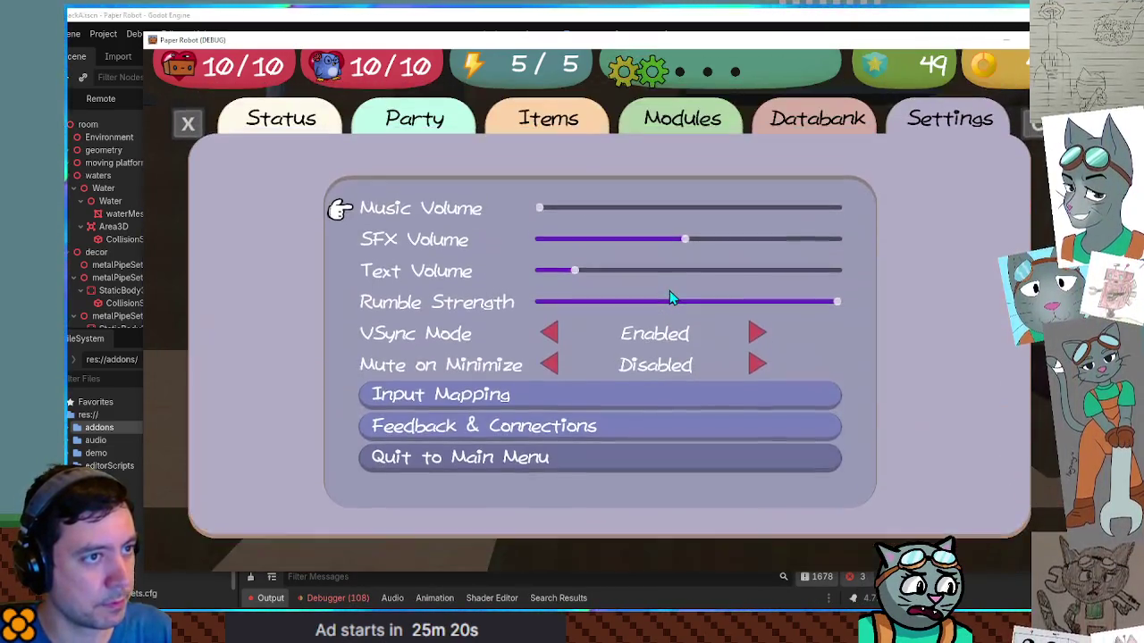
{"action": "key", "text": "q"}
{"action": "key", "text": "e"}
{"action": "key", "text": "Escape"}
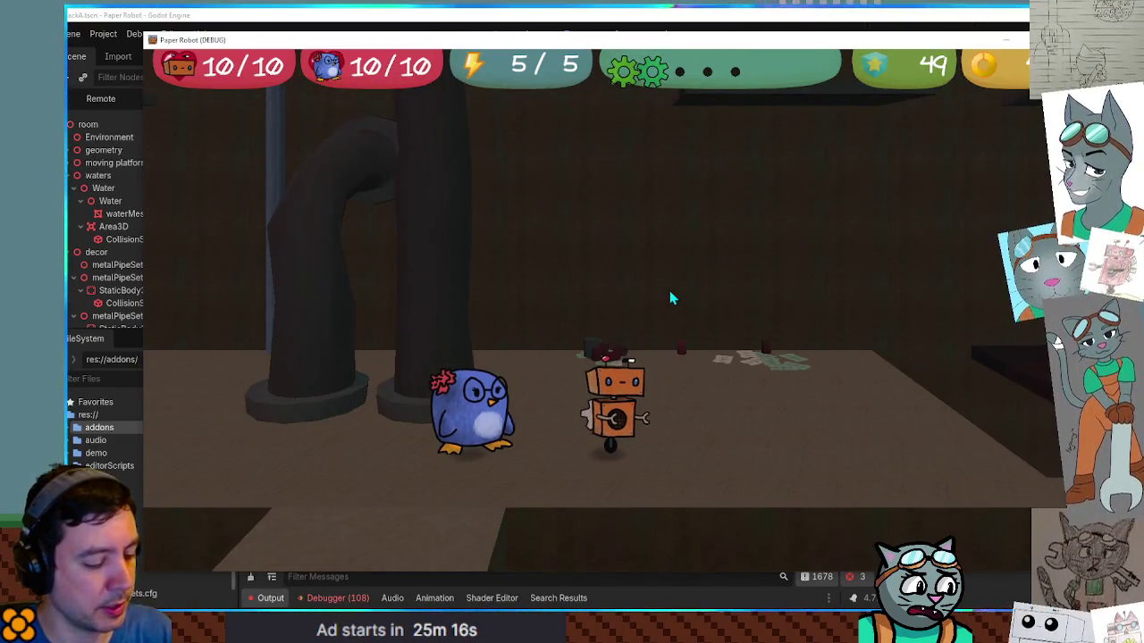
{"action": "key", "text": "Escape"}
{"action": "key", "text": "Escape"}
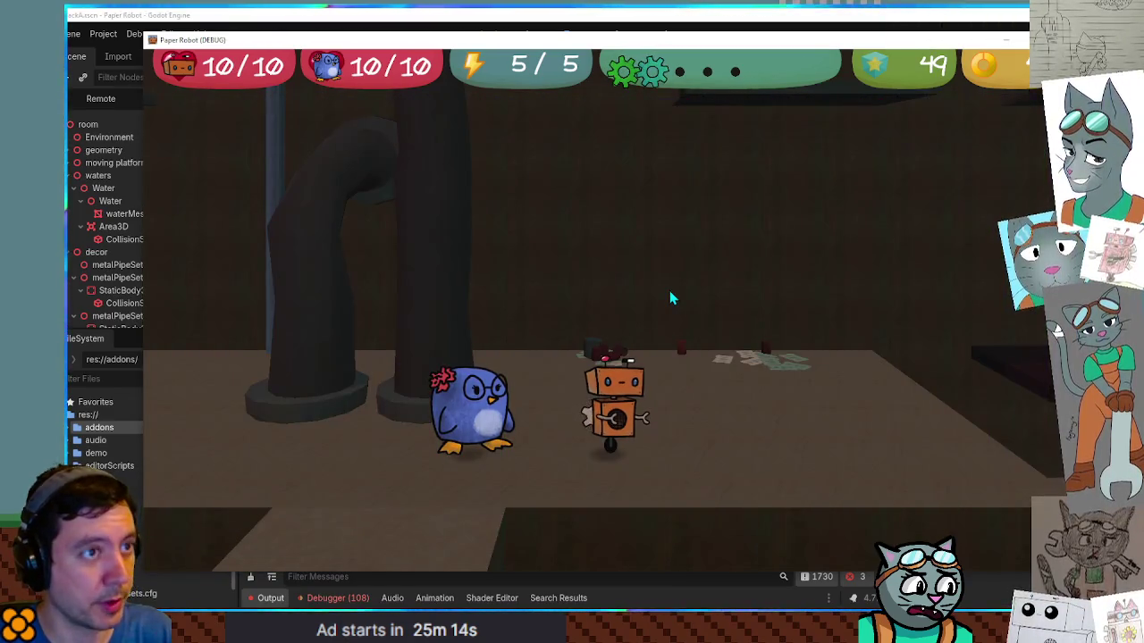
{"action": "key", "text": "F8"}
{"action": "left_click", "coordinate": [550, 402]}
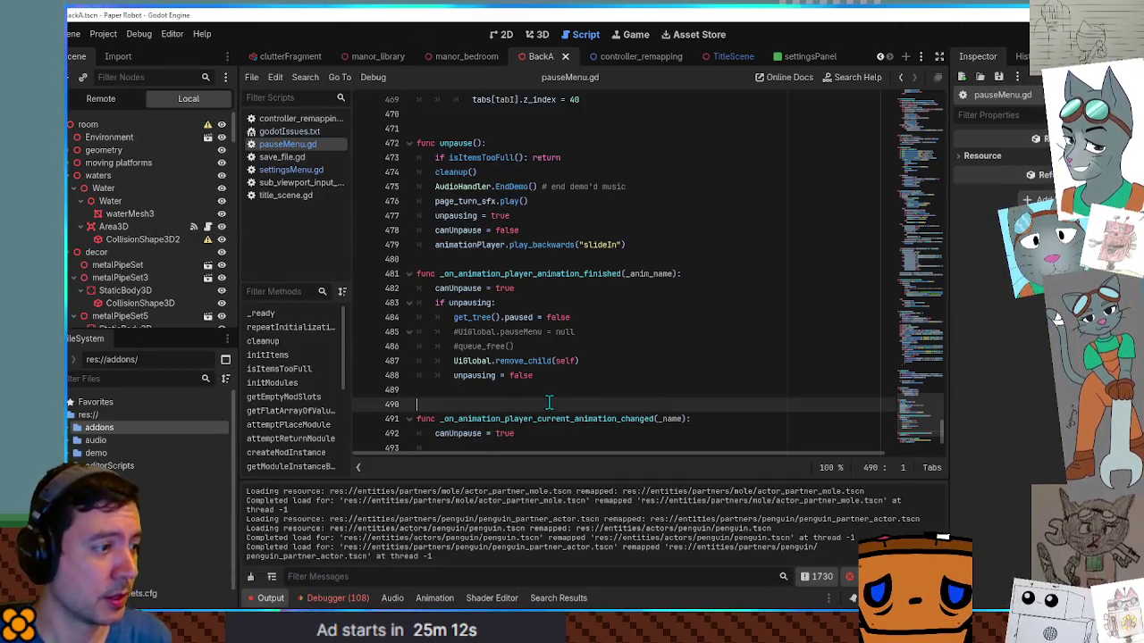
Step: Change line 492 back to canUnpause = false and save the script
{"action": "double_click", "coordinate": [505, 433]}
{"action": "type", "text": "false"}
{"action": "key", "text": "ctrl+s"}
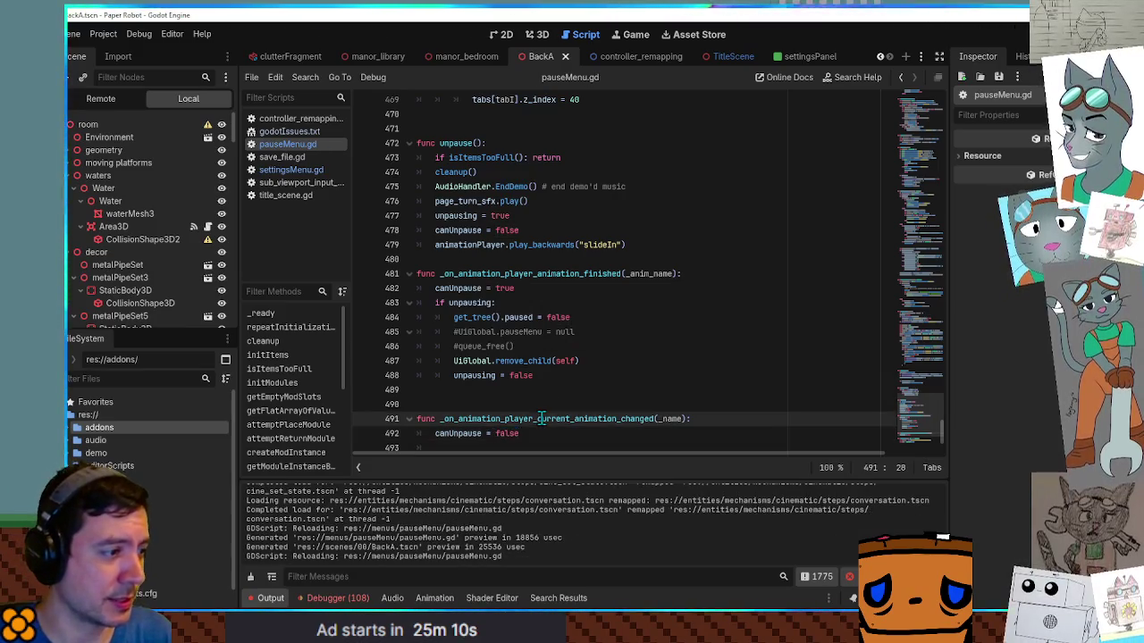
Step: Search the script for the current-animation-changed handler name and show the node's signals list
{"action": "double_click", "coordinate": [541, 418]}
{"action": "key", "text": "ctrl+f"}
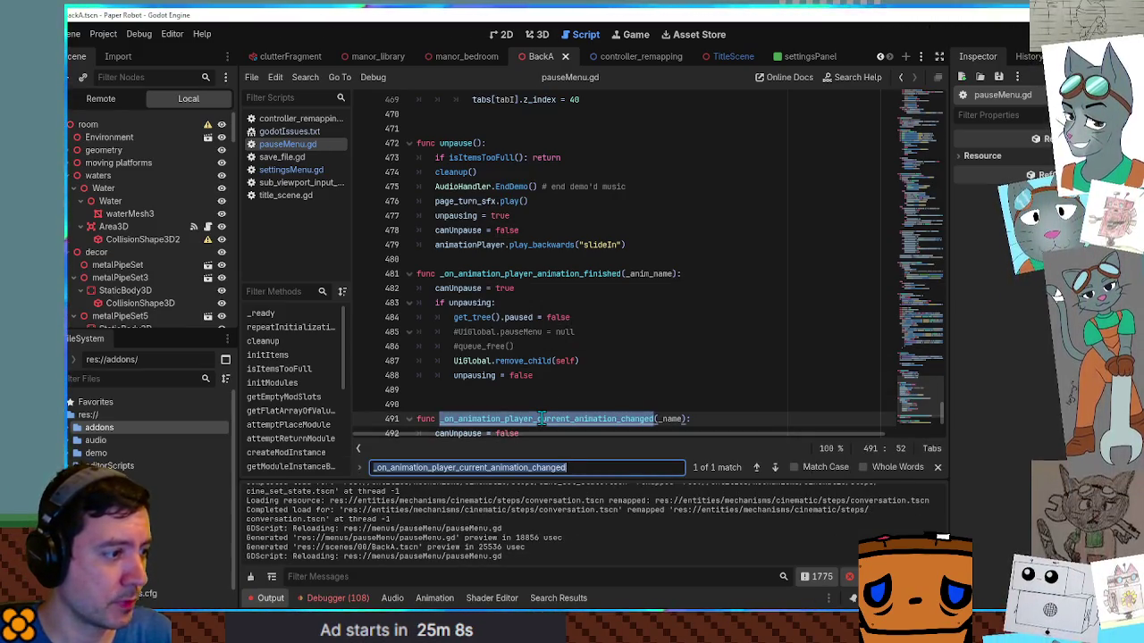
{"action": "scroll", "coordinate": [550, 356], "scroll_direction": "down", "scroll_amount": 2}
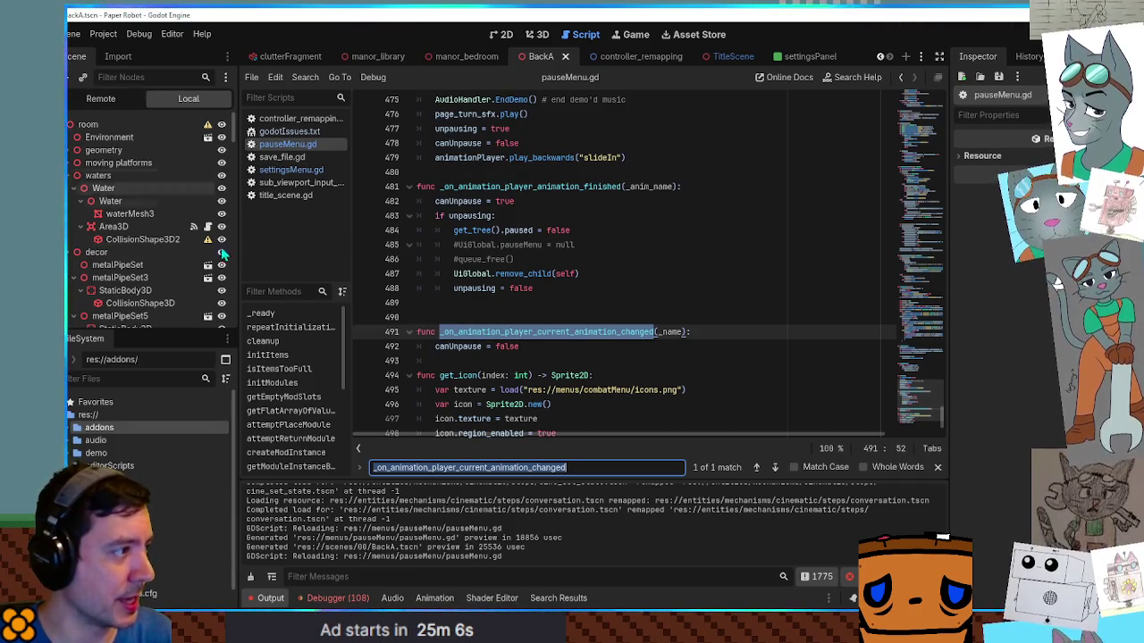
{"action": "scroll", "coordinate": [603, 355], "scroll_direction": "down", "scroll_amount": 1}
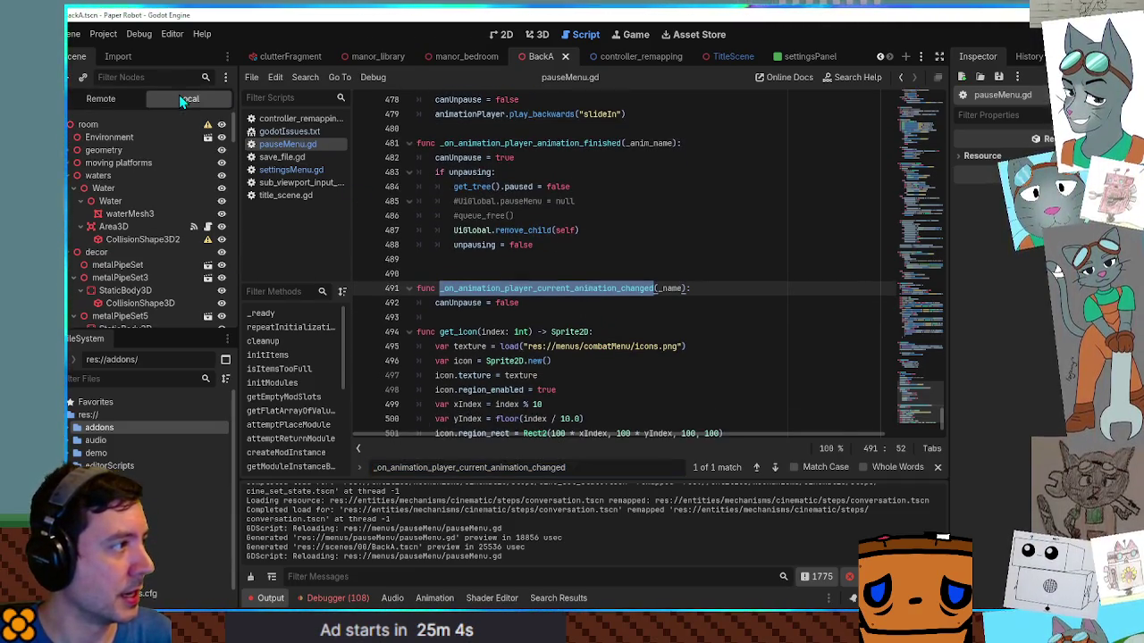
{"action": "mouse_move", "coordinate": [506, 288]}
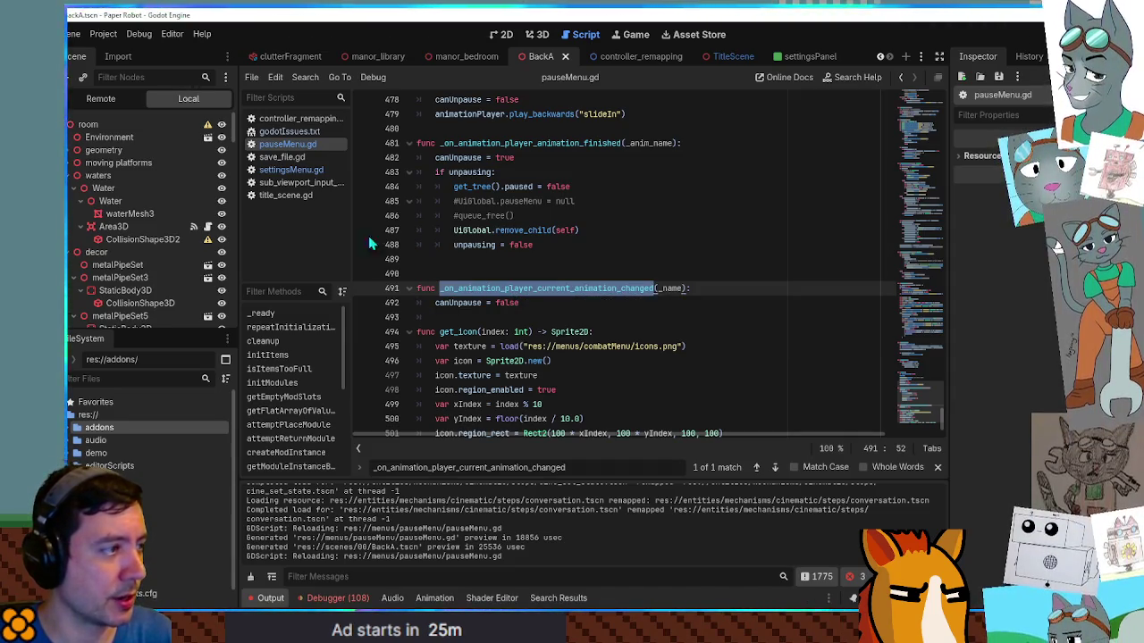
{"action": "scroll", "coordinate": [170, 161], "scroll_direction": "down", "scroll_amount": 1}
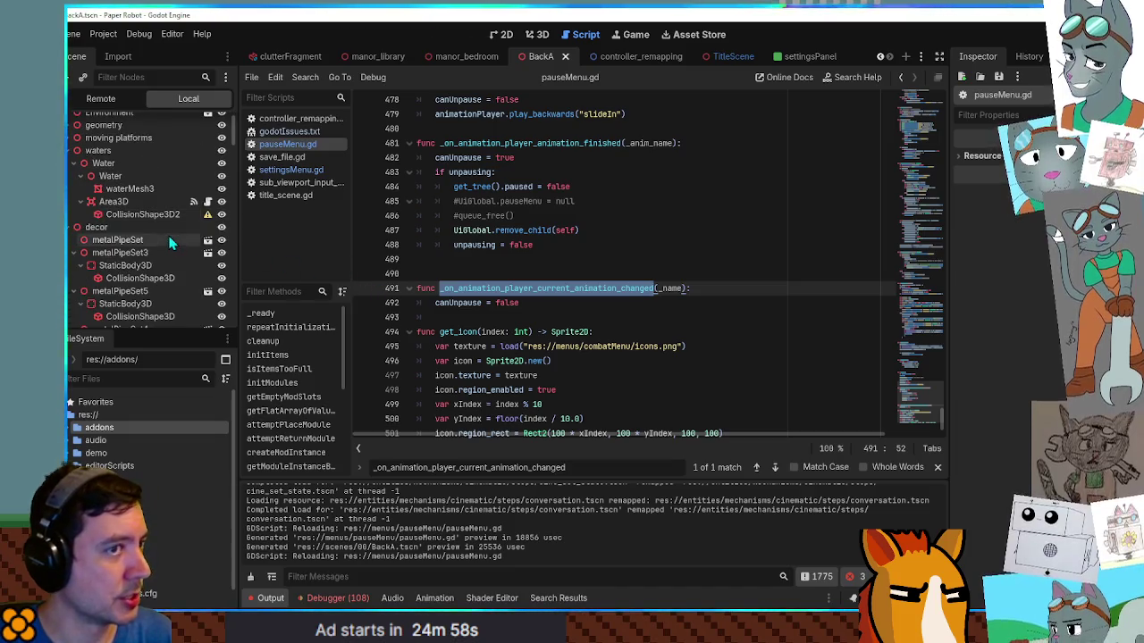
{"action": "left_click", "coordinate": [1077, 57]}
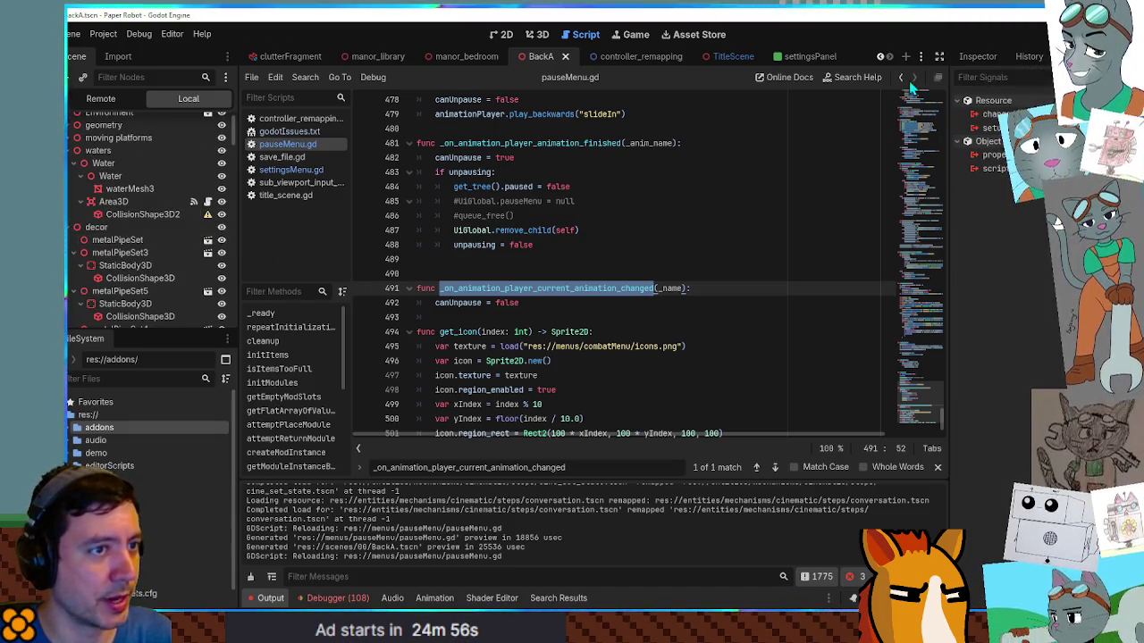
{"action": "scroll", "coordinate": [152, 204], "scroll_direction": "up", "scroll_amount": 1}
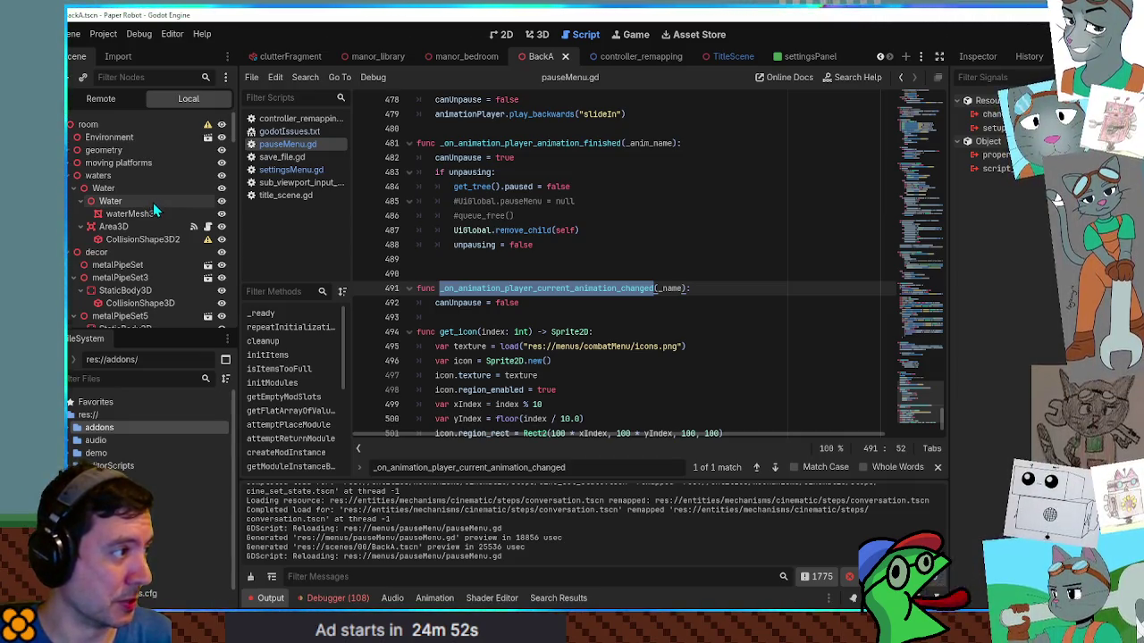
Step: Filter the FileSystem for 'pause men', open pauseMenu.tscn, and select its PauseMenu root node
{"action": "left_click", "coordinate": [140, 231]}
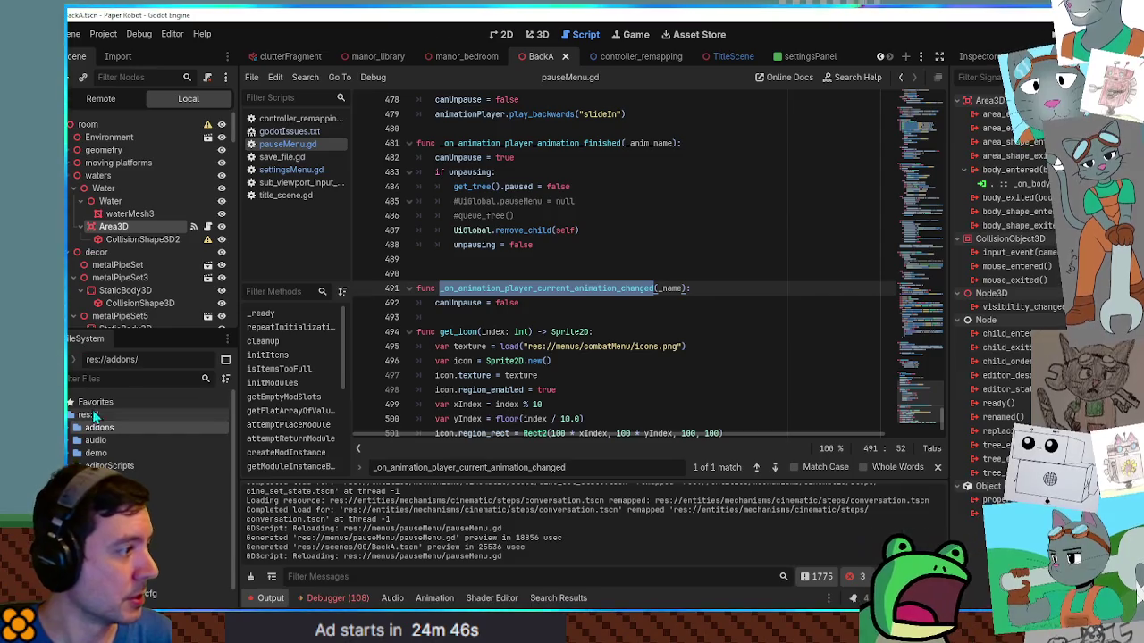
{"action": "left_click", "coordinate": [107, 383]}
{"action": "type", "text": "pau"}
{"action": "type", "text": "se men"}
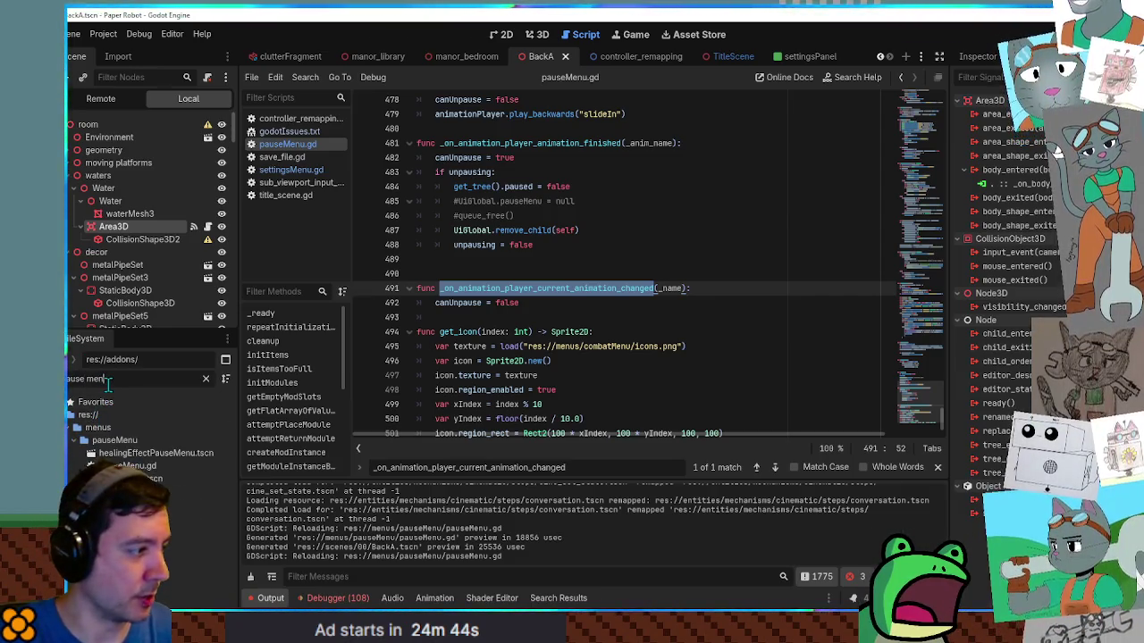
{"action": "left_click", "coordinate": [134, 479]}
{"action": "double_click", "coordinate": [134, 479]}
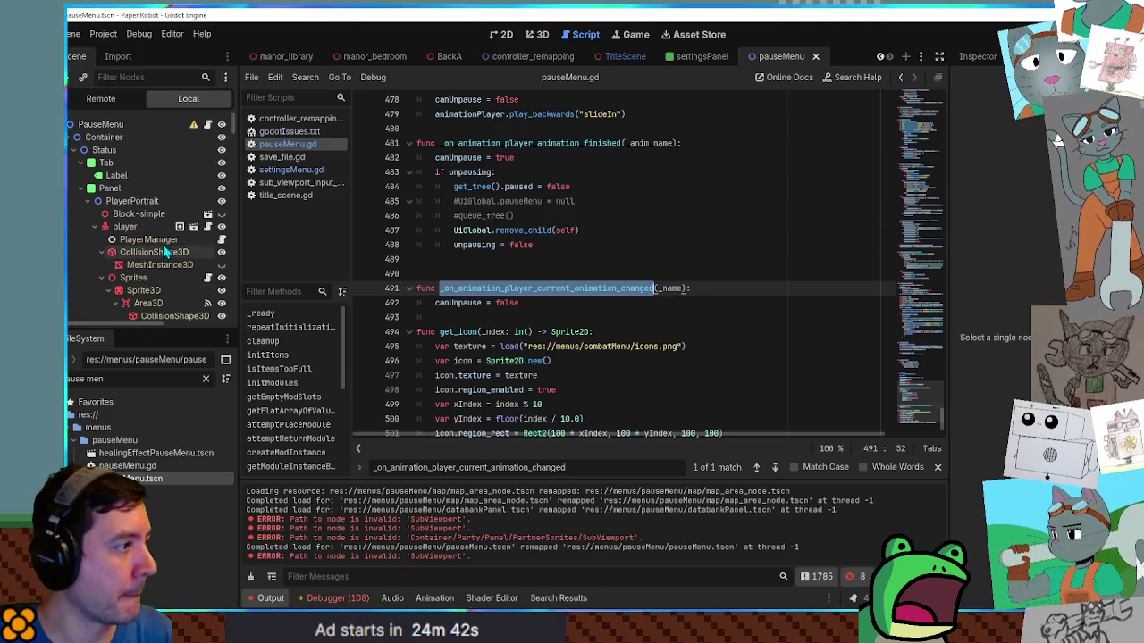
{"action": "scroll", "coordinate": [141, 229], "scroll_direction": "down", "scroll_amount": 3}
{"action": "scroll", "coordinate": [140, 229], "scroll_direction": "up", "scroll_amount": 5}
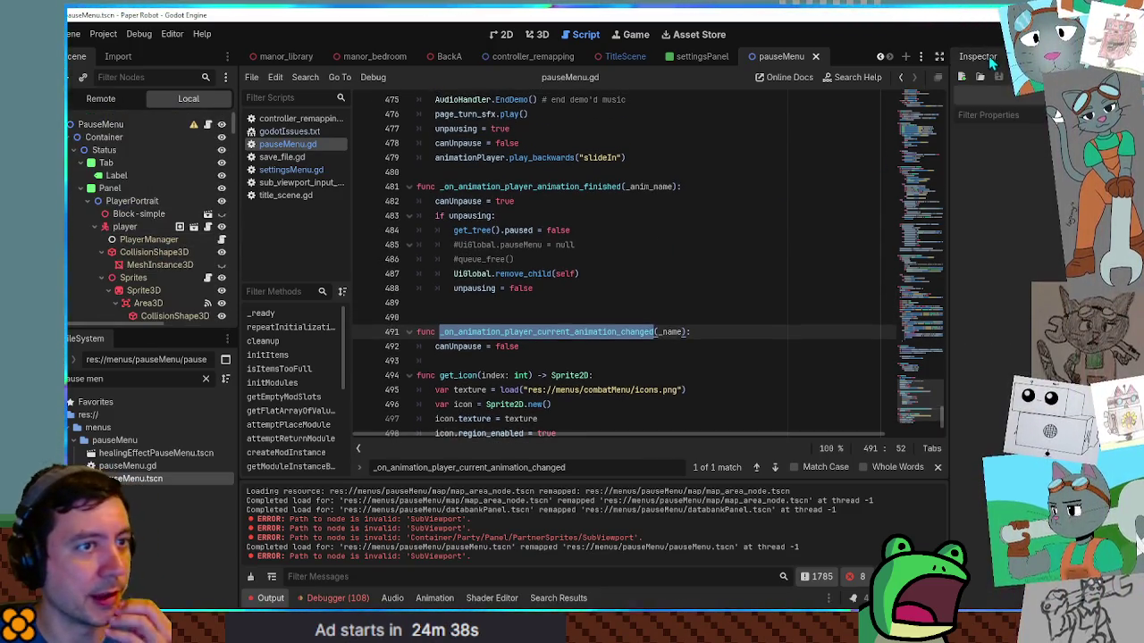
{"action": "left_click", "coordinate": [122, 128]}
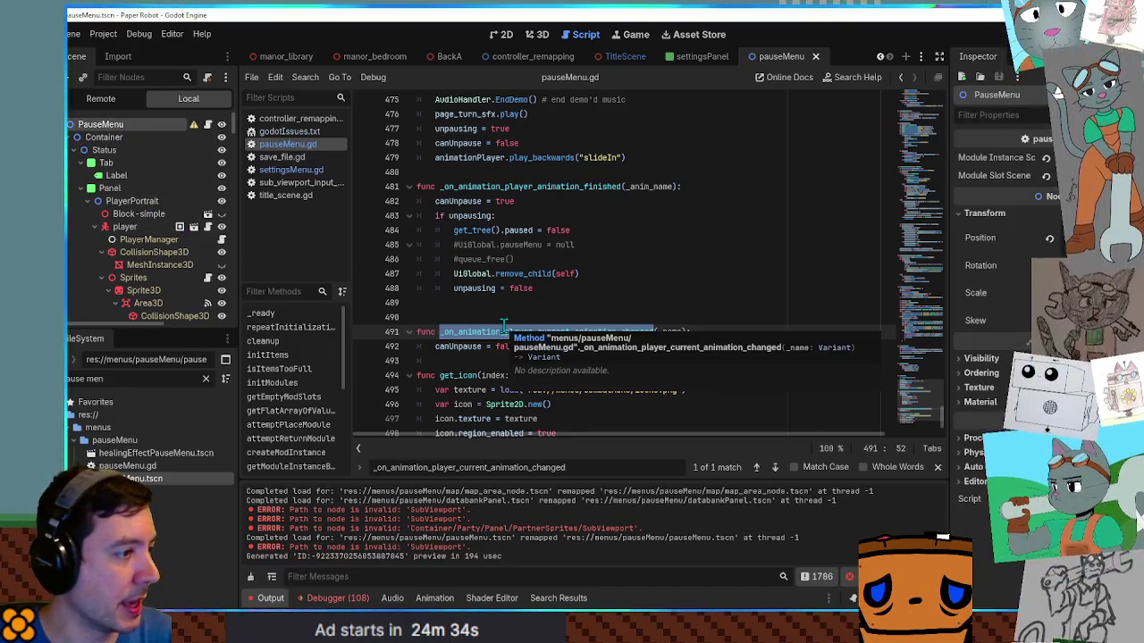
Step: Filter the scene tree by 'anim', select the AnimationPlayer, and view its signals
{"action": "left_click", "coordinate": [134, 76]}
{"action": "type", "text": "anim"}
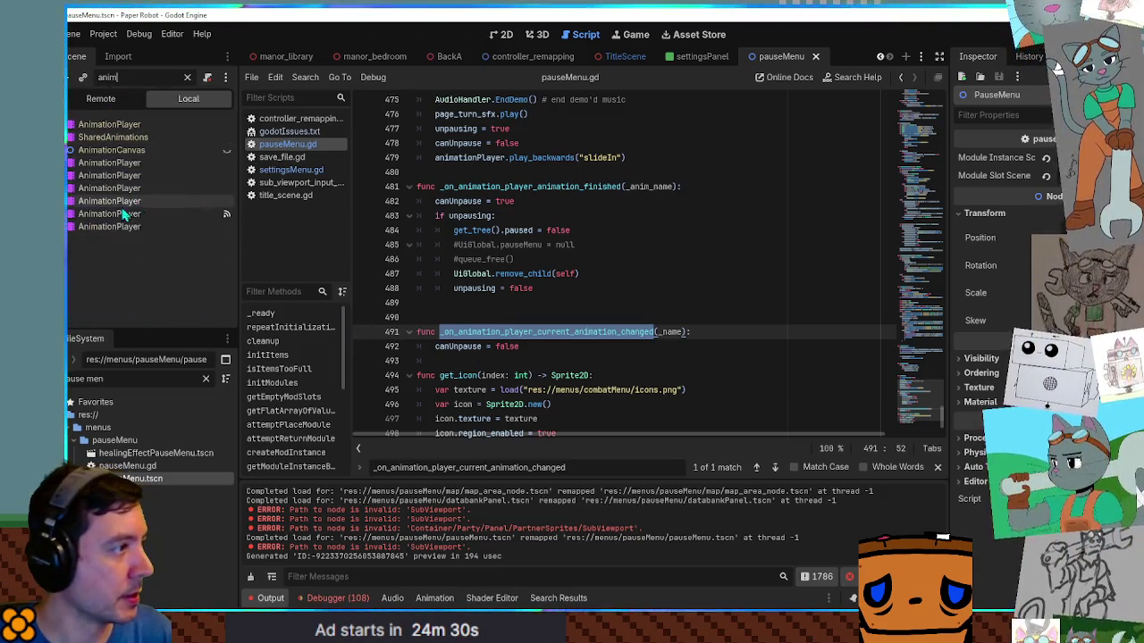
{"action": "left_click", "coordinate": [143, 213]}
{"action": "left_click", "coordinate": [1059, 56]}
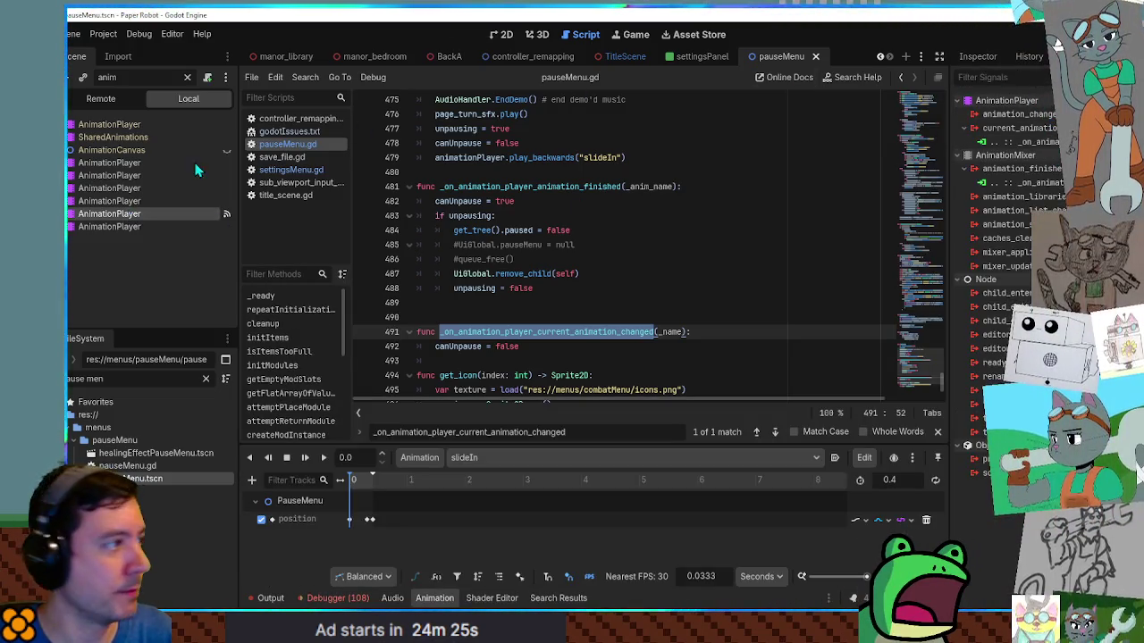
{"action": "left_click", "coordinate": [187, 77]}
{"action": "scroll", "coordinate": [157, 256], "scroll_direction": "down", "scroll_amount": 1}
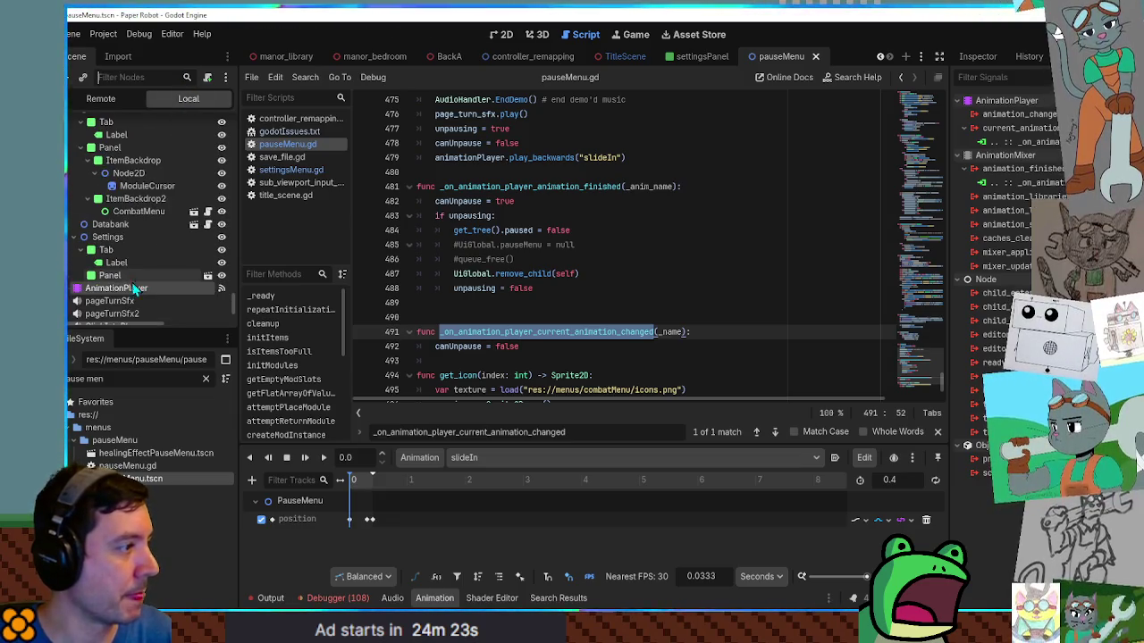
Step: Preview the slideIn animation between 0 and 0.4 seconds, then return to pauseMenu.gd
{"action": "left_click", "coordinate": [483, 458]}
{"action": "left_click", "coordinate": [483, 479]}
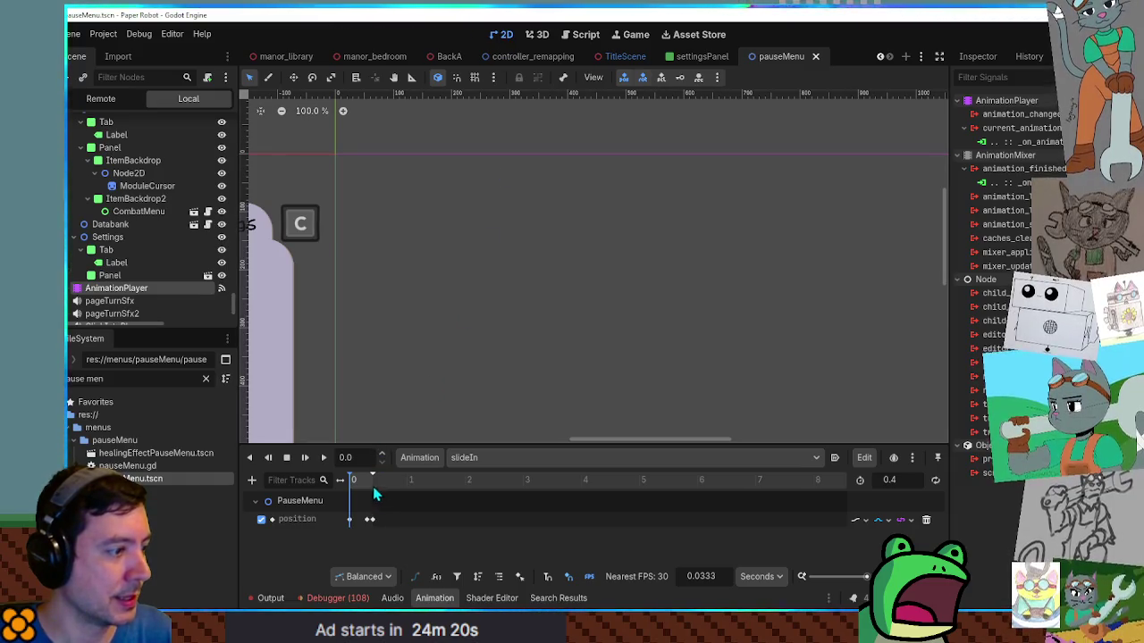
{"action": "left_click_drag", "start_coordinate": [374, 487], "coordinate": [352, 481]}
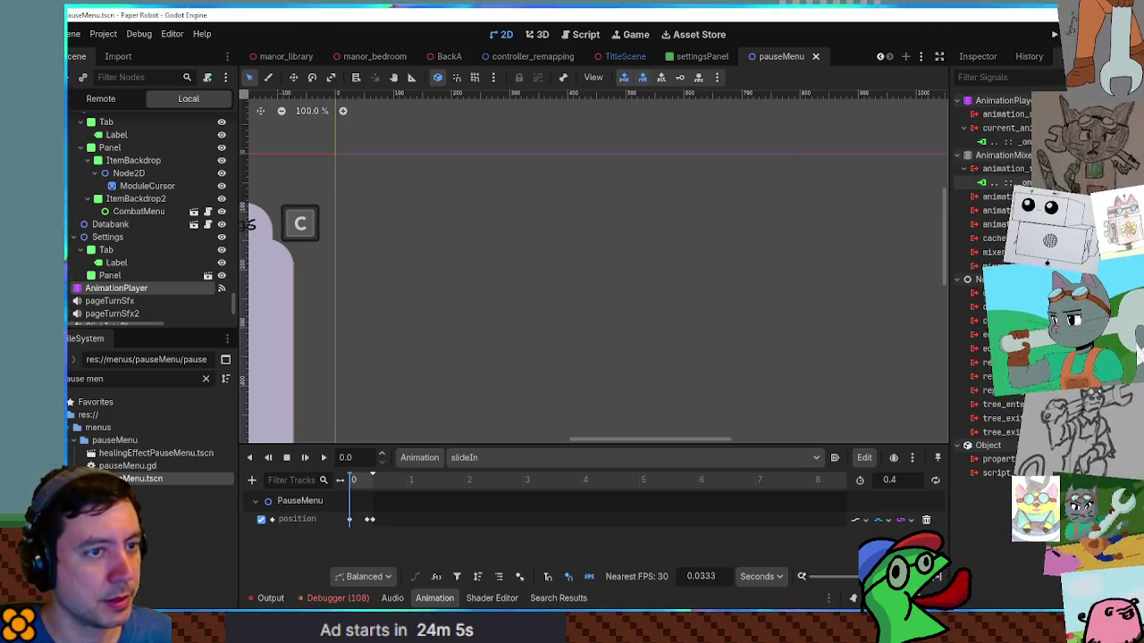
{"action": "double_click", "coordinate": [987, 182]}
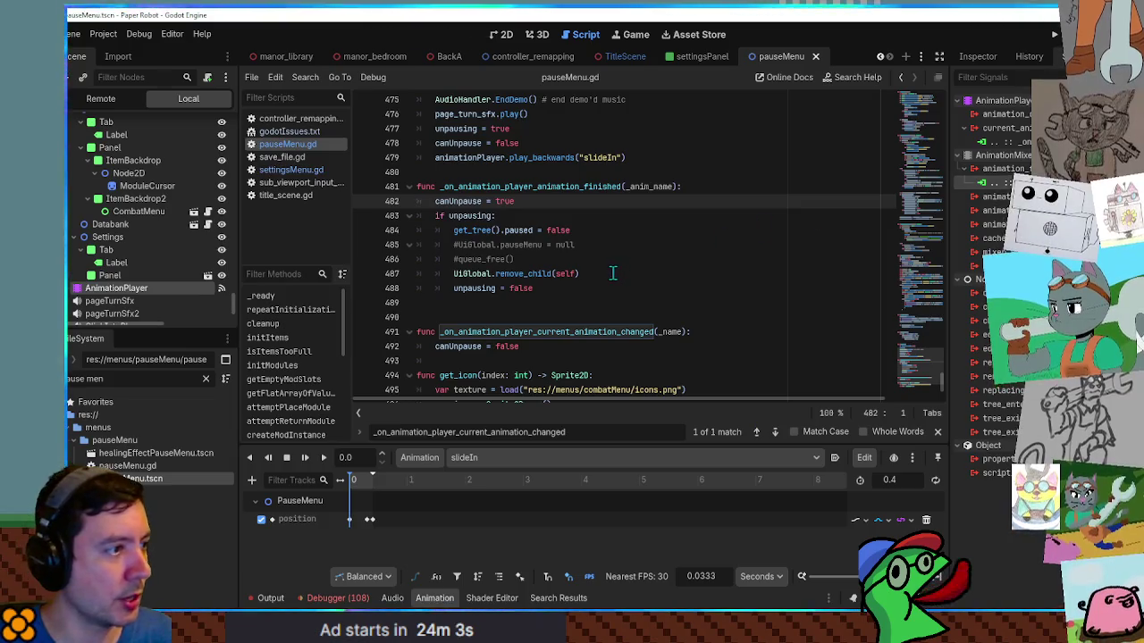
Step: Copy the Changed print line into the animation-finished handler as a Finished print, and save
{"action": "double_click", "coordinate": [489, 187]}
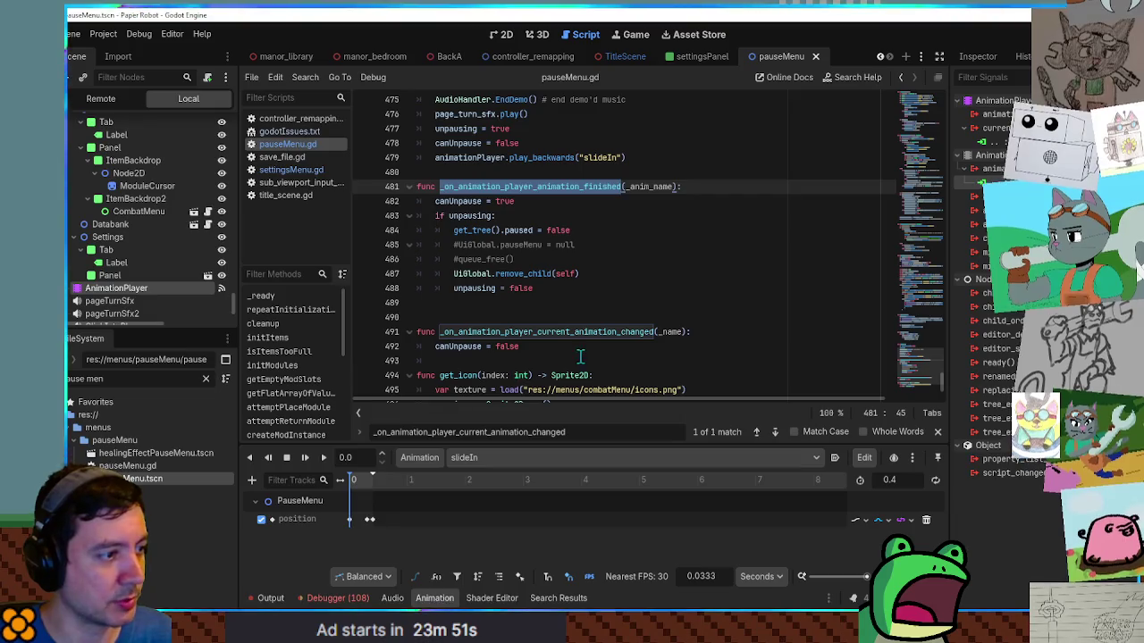
{"action": "left_click", "coordinate": [580, 349]}
{"action": "key", "text": "Return"}
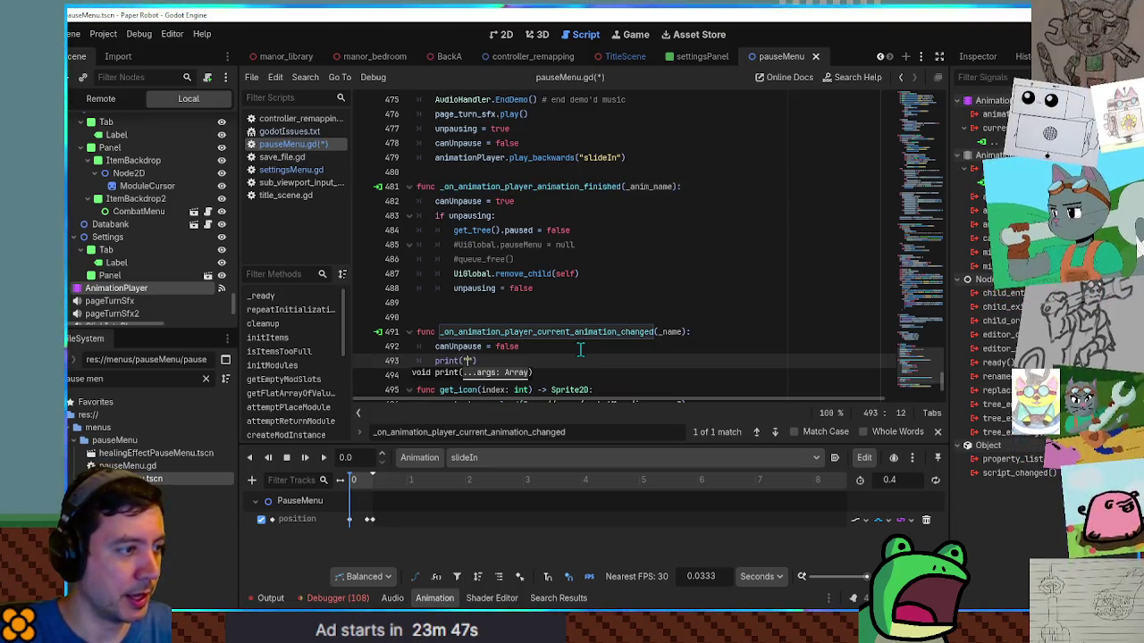
{"action": "key", "text": "shift+Home"}
{"action": "key", "text": "ctrl+c"}
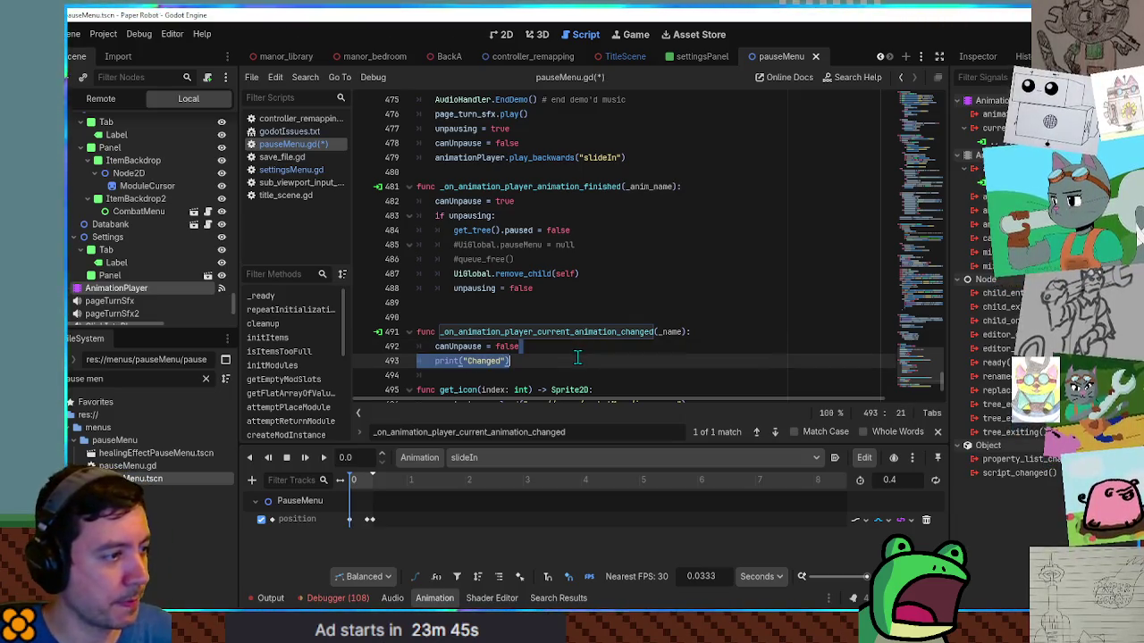
{"action": "left_click", "coordinate": [693, 186]}
{"action": "key", "text": "Return"}
{"action": "key", "text": "ctrl+v"}
{"action": "double_click", "coordinate": [488, 200]}
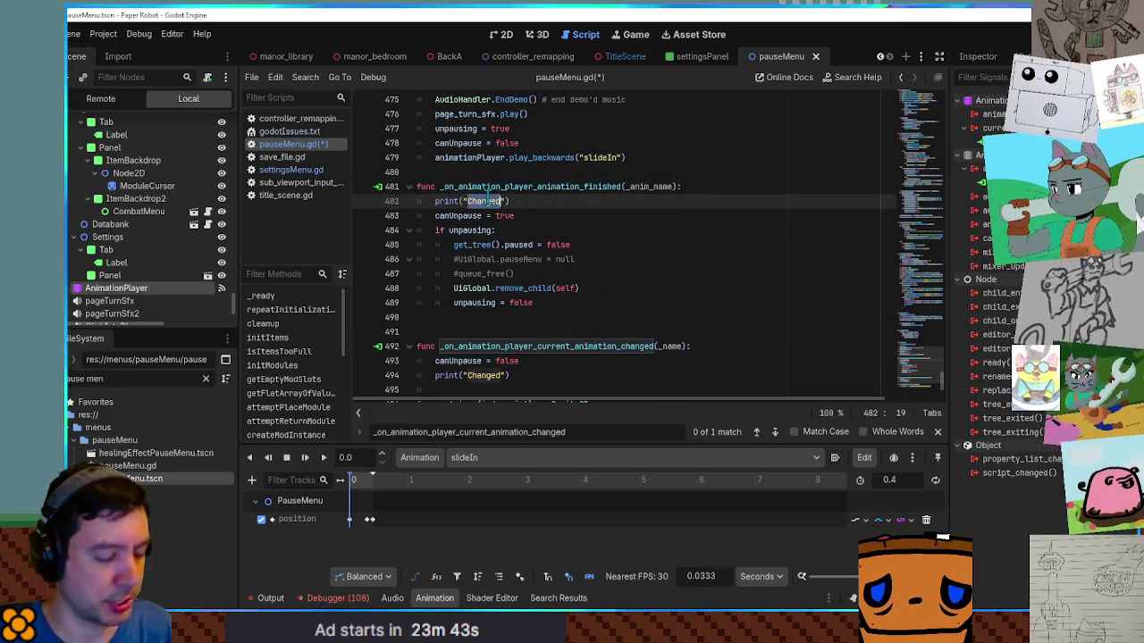
{"action": "type", "text": "d"}
{"action": "left_click", "coordinate": [671, 245]}
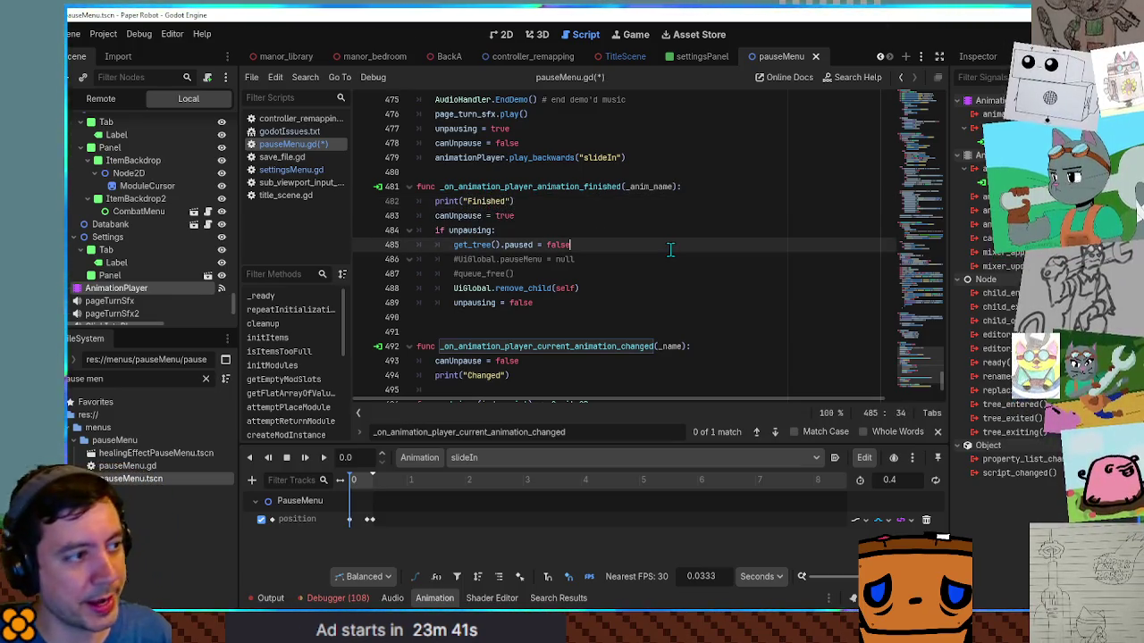
{"action": "key", "text": "ctrl+s"}
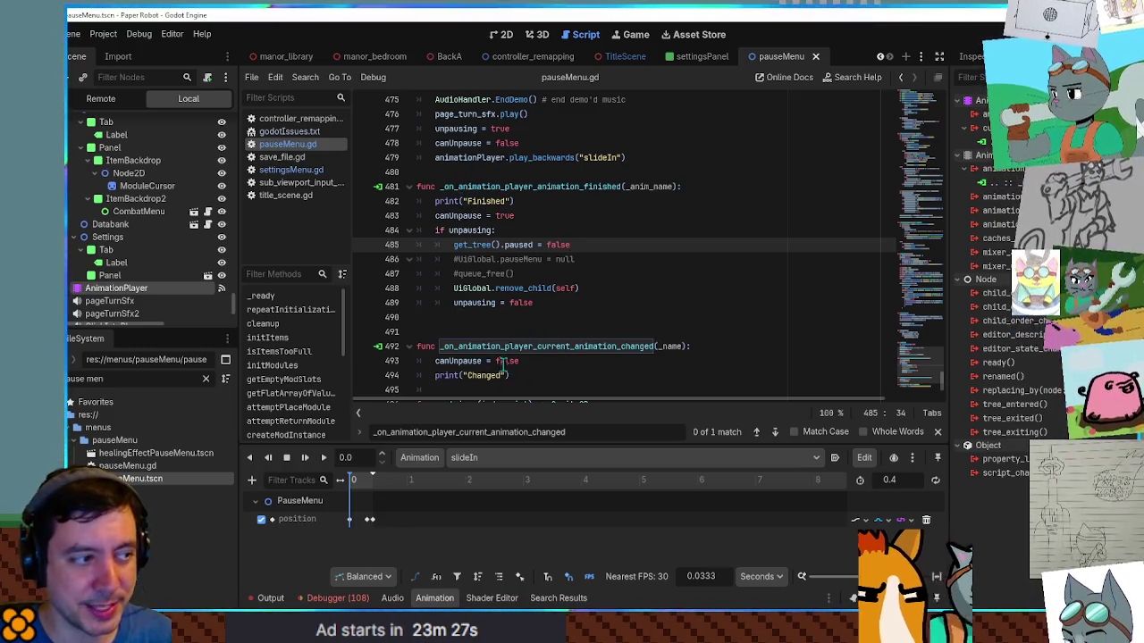
Step: Append the animation name to both prints (+ _name, + _anim_name), save, and launch the game from BackA
{"action": "double_click", "coordinate": [671, 346]}
{"action": "left_click", "coordinate": [505, 375]}
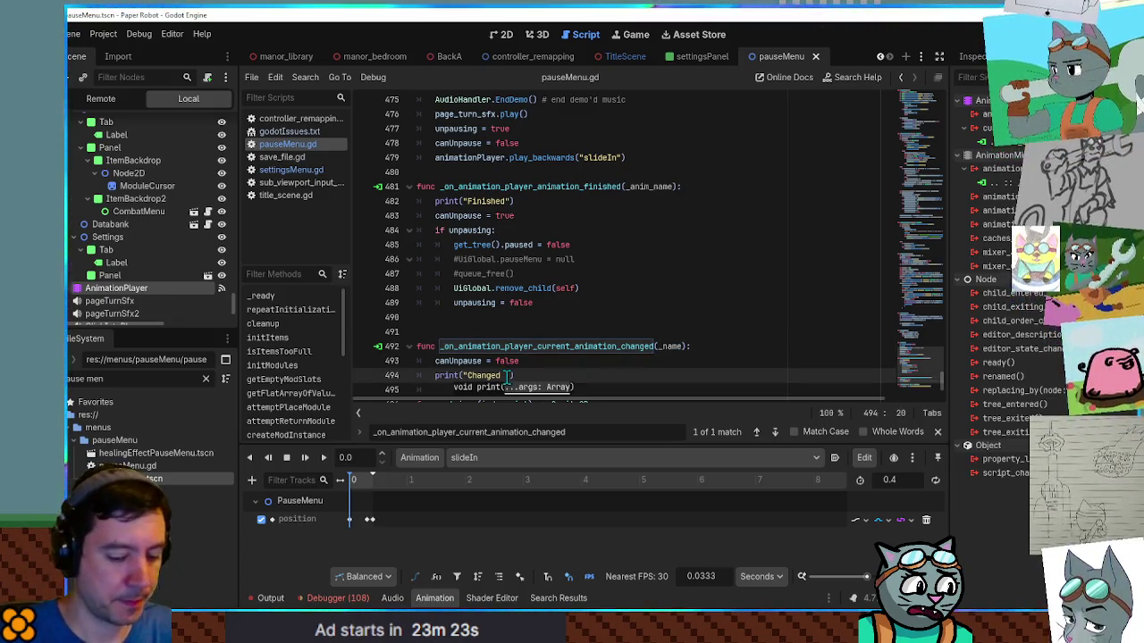
{"action": "type", "text": "+ _name"}
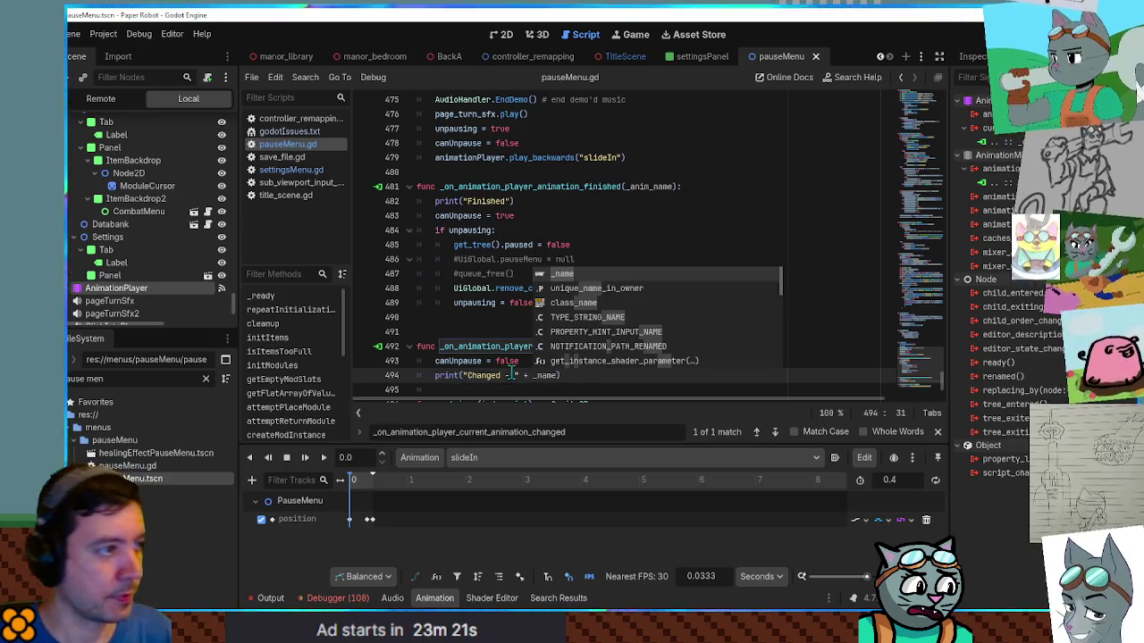
{"action": "left_click", "coordinate": [533, 223]}
{"action": "double_click", "coordinate": [650, 185]}
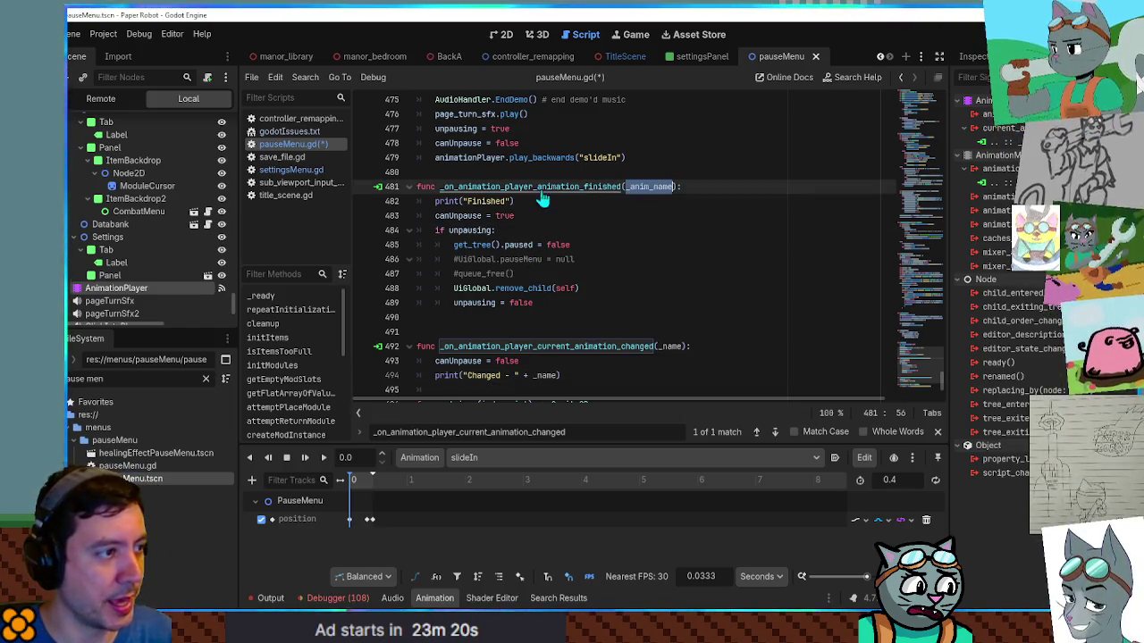
{"action": "left_click", "coordinate": [507, 200]}
{"action": "type", "text": "- \" + "}
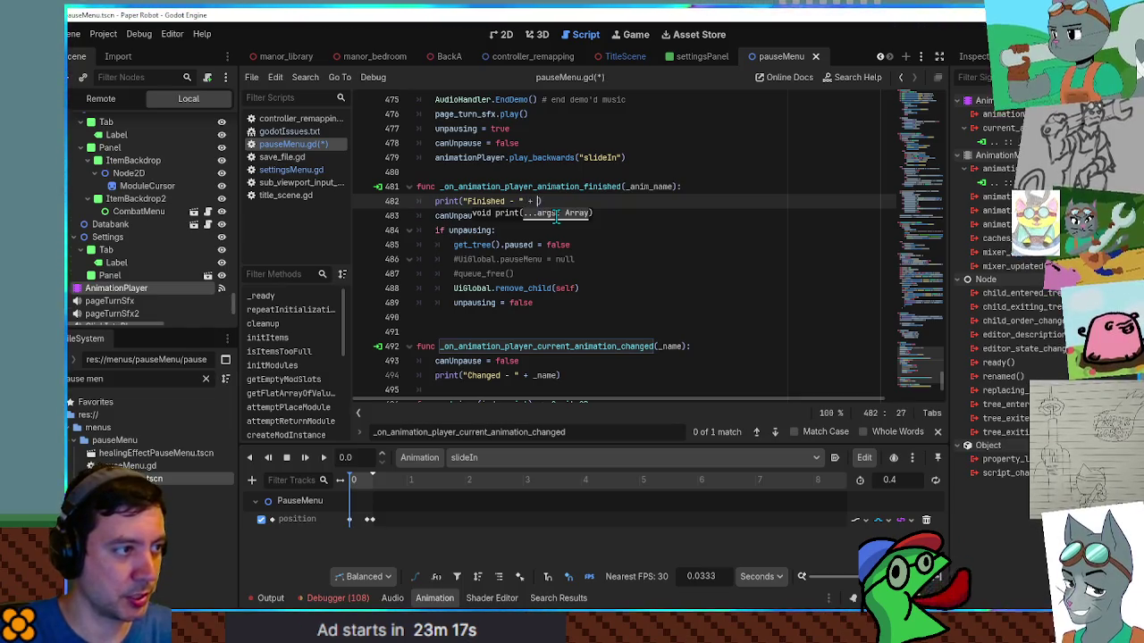
{"action": "type", "text": "_anim_name"}
{"action": "key", "text": "ctrl+s"}
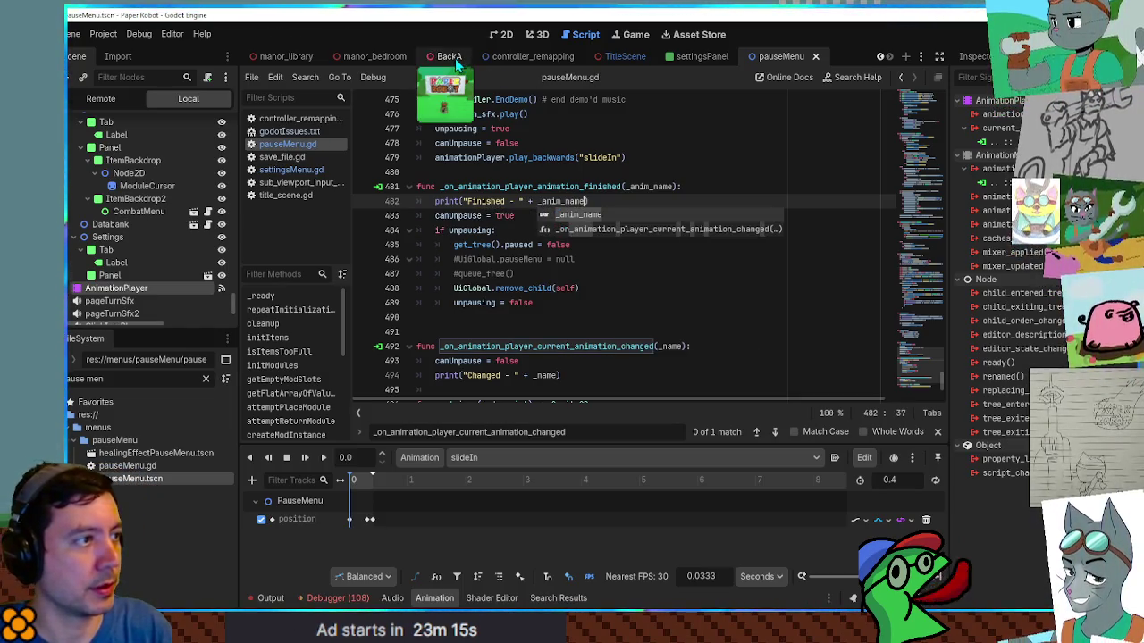
{"action": "left_click", "coordinate": [450, 58]}
{"action": "key", "text": "F6"}
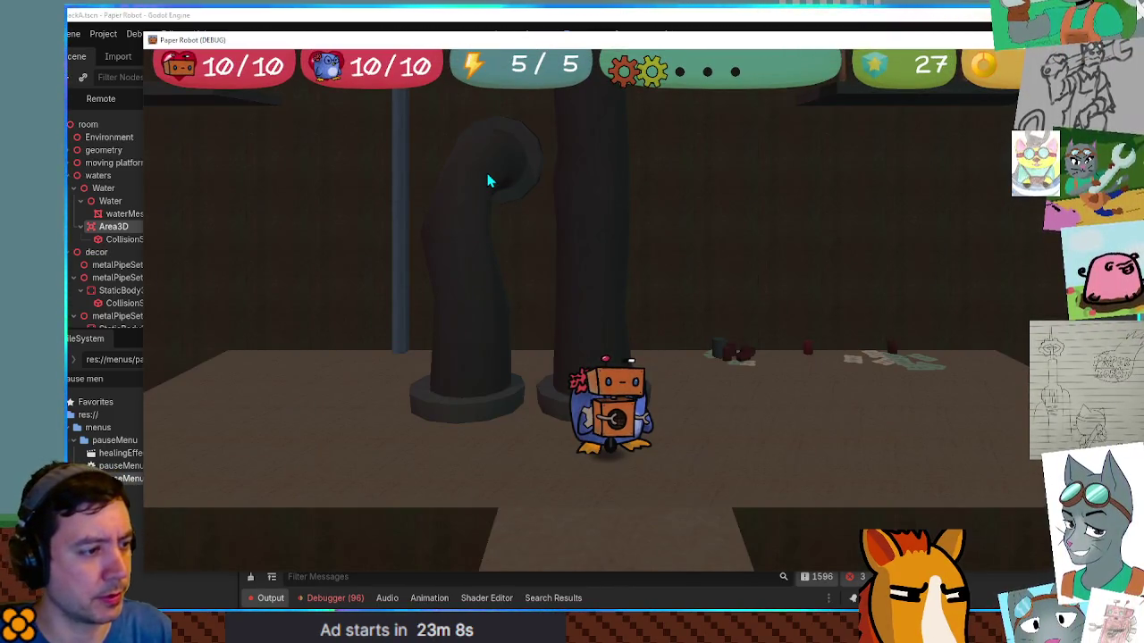
Step: Open the pause menu in-game, stop it, and check the Changed - slideIn and Finished - slideIn log lines
{"action": "key", "text": "Escape"}
{"action": "key", "text": "F8"}
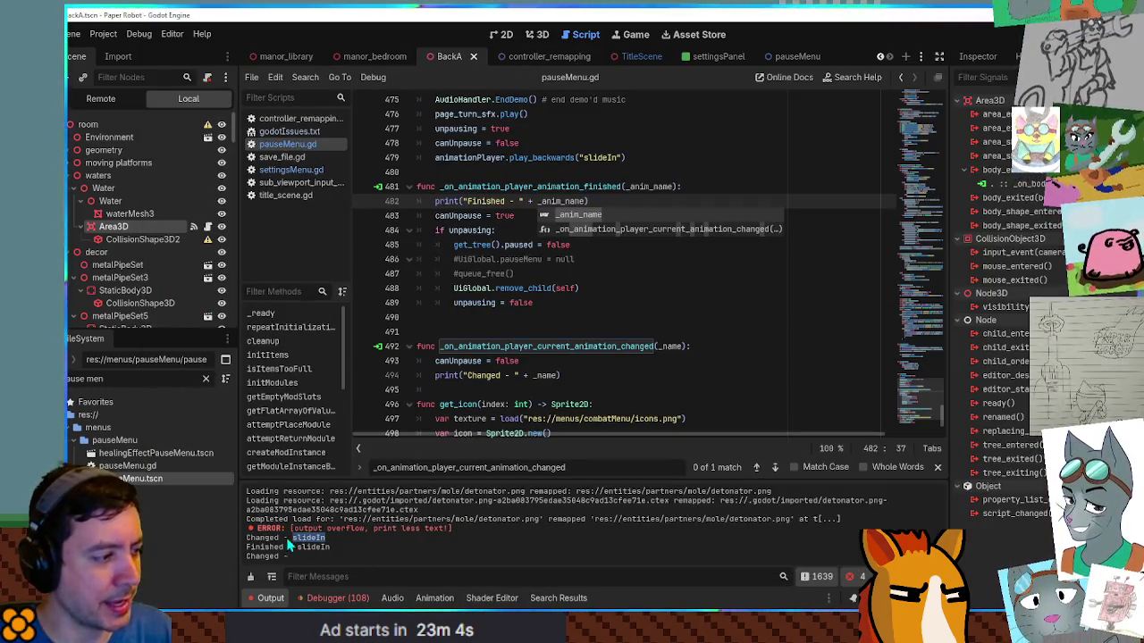
{"action": "left_click_drag", "start_coordinate": [246, 537], "coordinate": [319, 538]}
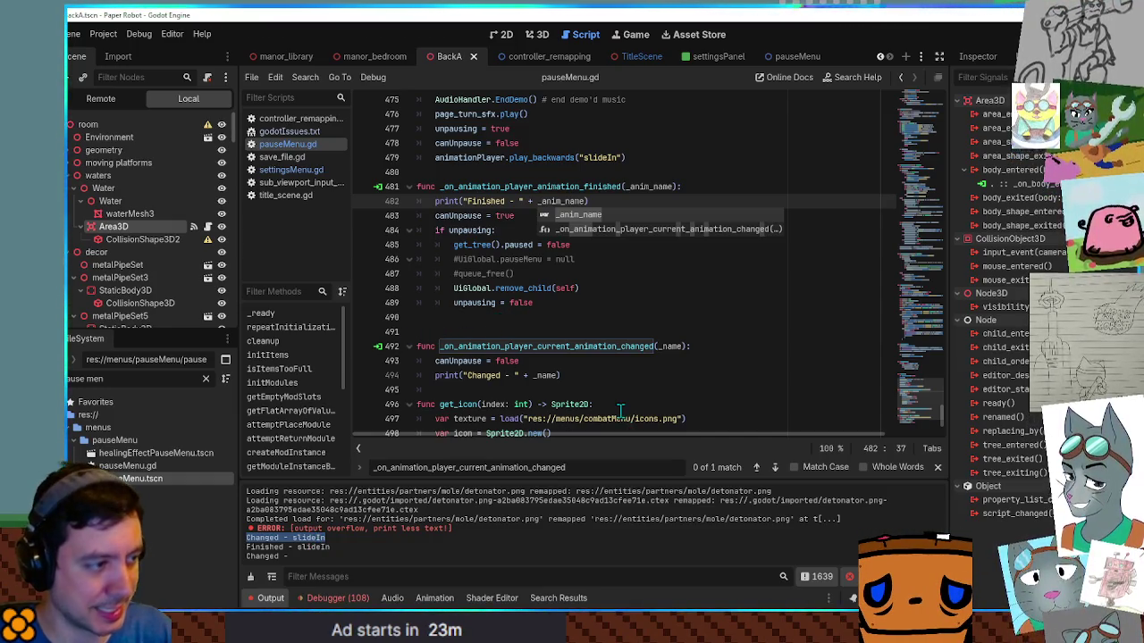
{"action": "left_click", "coordinate": [327, 548], "text": "shift"}
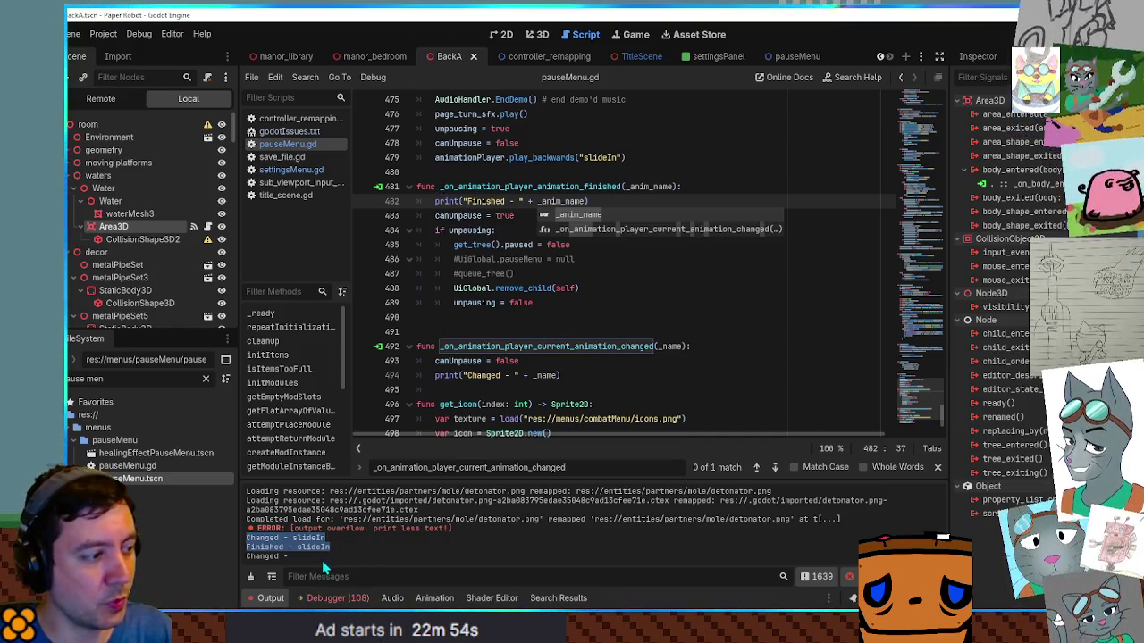
{"action": "left_click", "coordinate": [325, 563]}
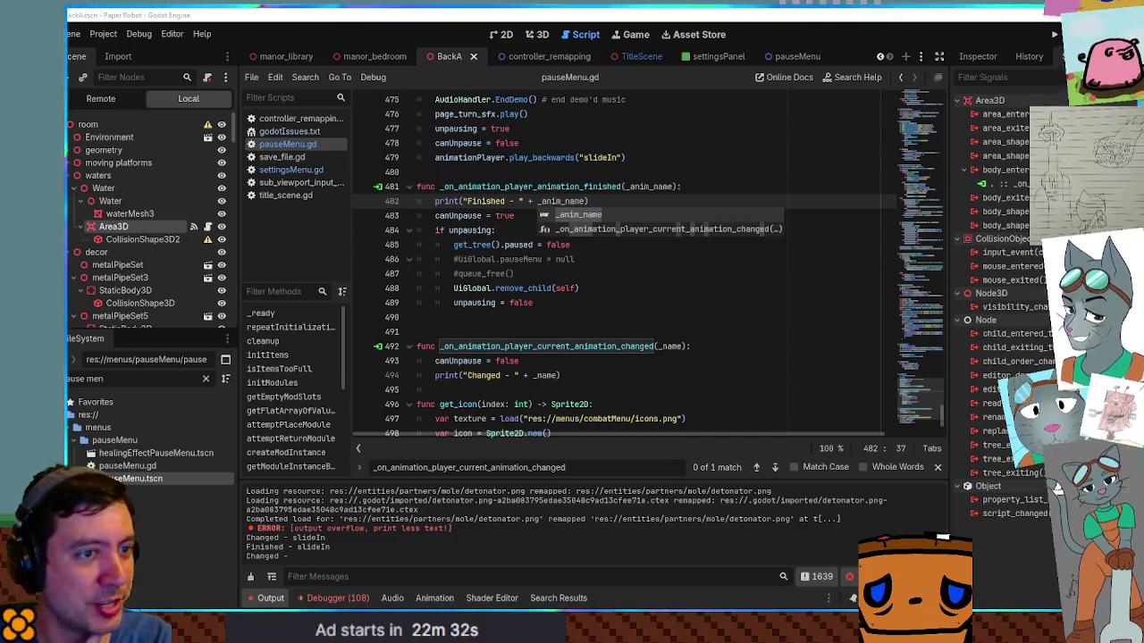
{"action": "left_click", "coordinate": [970, 61]}
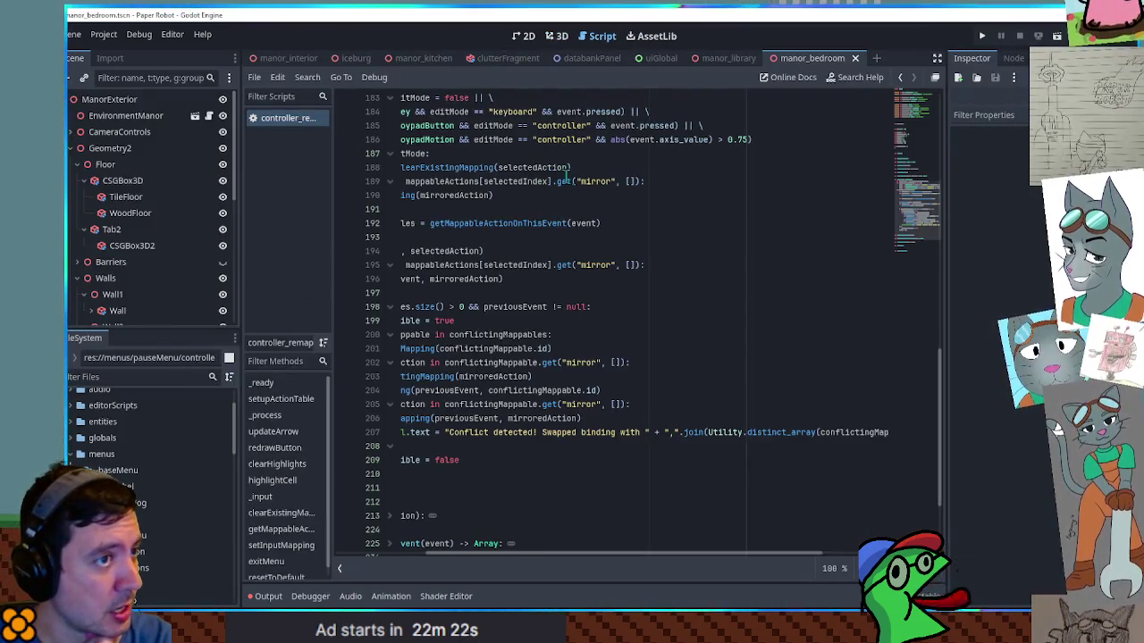
Step: Filter files for 'pause', open pauseMenu.gd, search it for 'finished', and run the game
{"action": "left_click", "coordinate": [136, 376]}
{"action": "type", "text": "pause"}
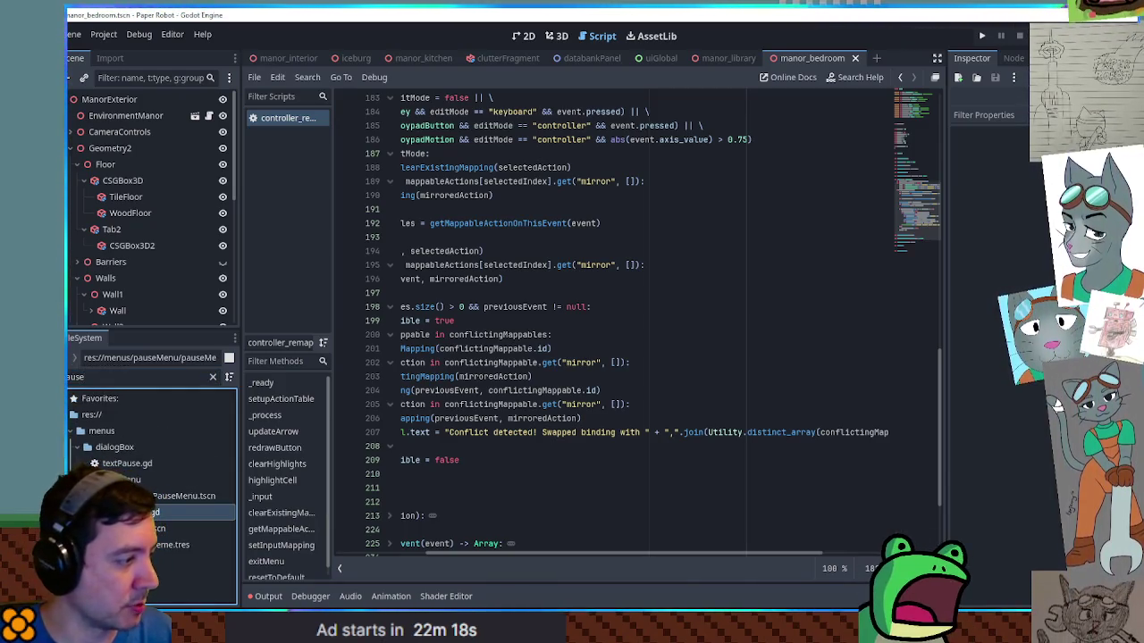
{"action": "double_click", "coordinate": [143, 512]}
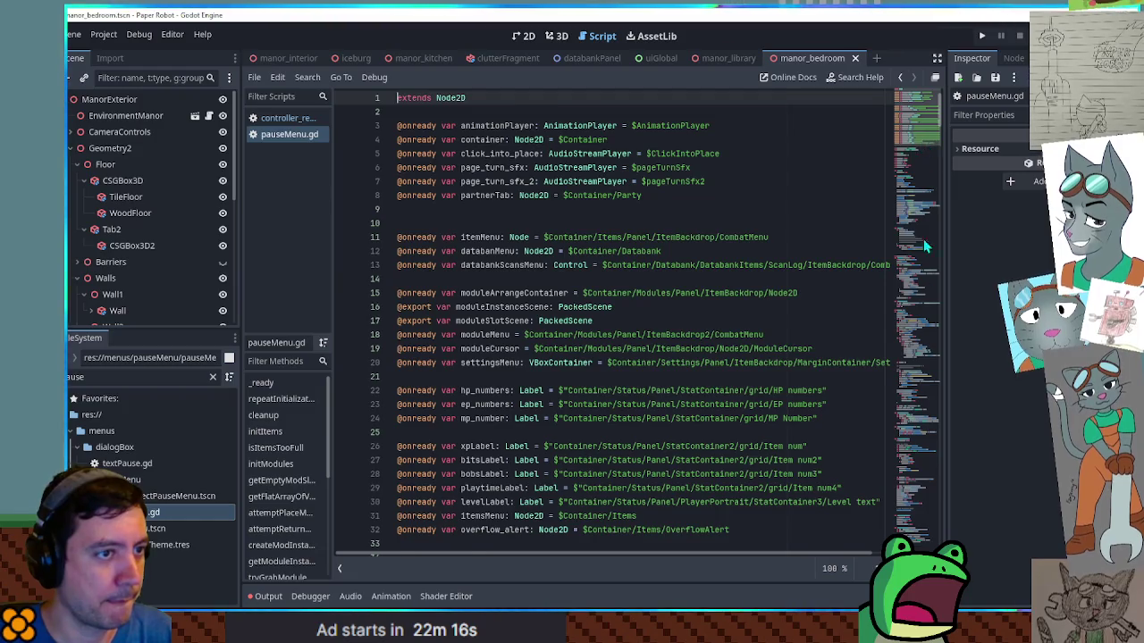
{"action": "scroll", "coordinate": [873, 160], "scroll_direction": "down", "scroll_amount": 20}
{"action": "left_click", "coordinate": [678, 376]}
{"action": "key", "text": "ctrl+f"}
{"action": "type", "text": "finished"}
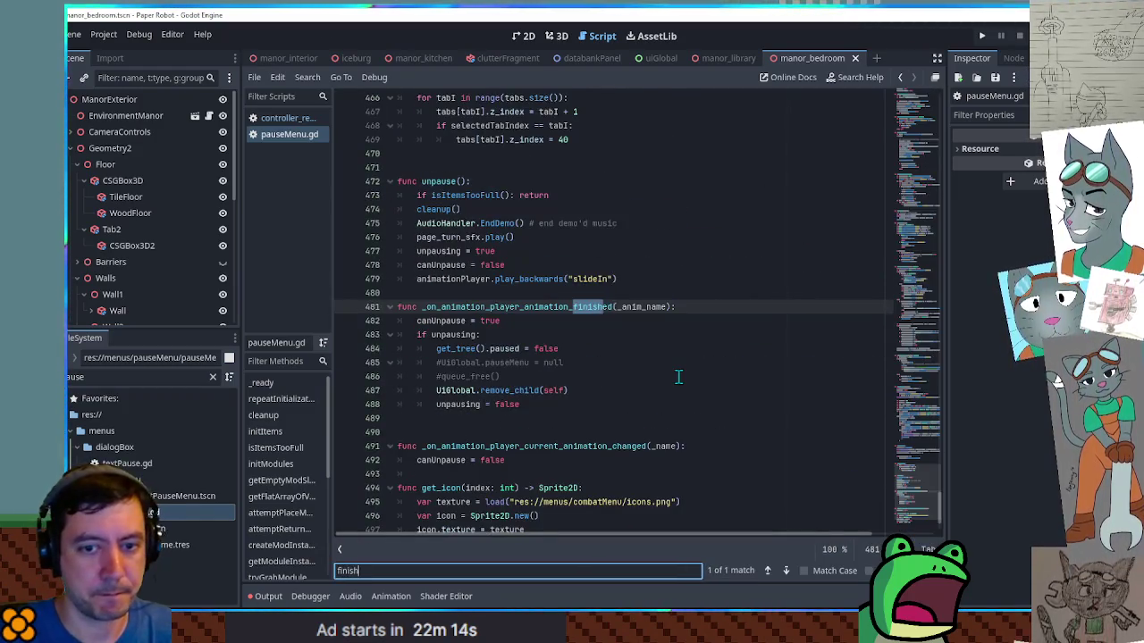
{"action": "scroll", "coordinate": [637, 322], "scroll_direction": "down", "scroll_amount": 3}
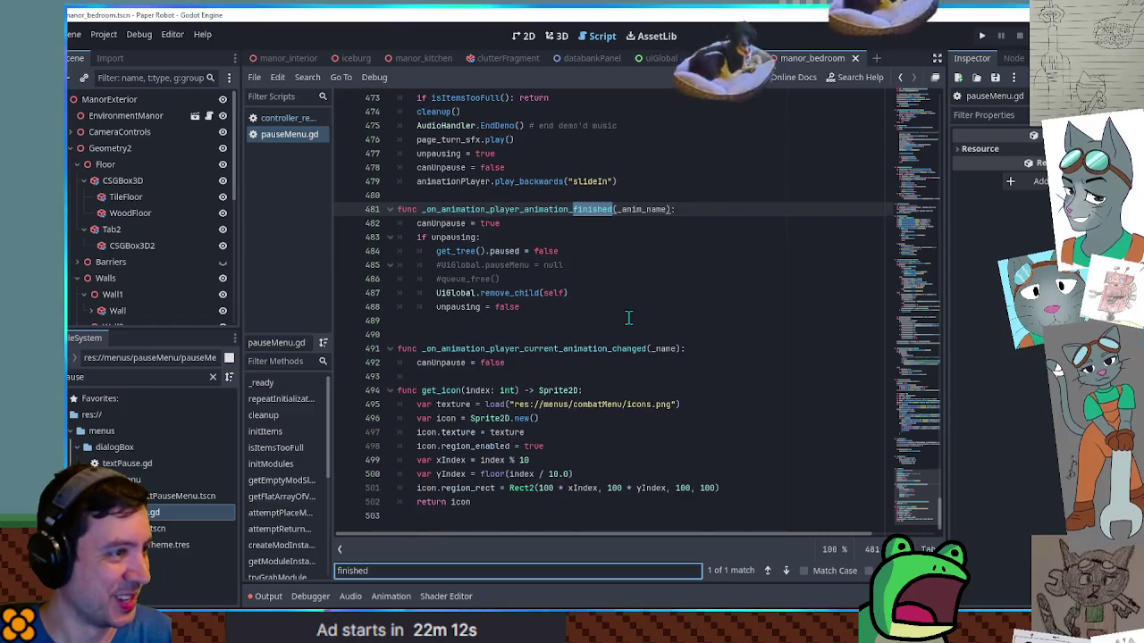
{"action": "scroll", "coordinate": [632, 319], "scroll_direction": "up", "scroll_amount": 4}
{"action": "left_click", "coordinate": [706, 349]}
{"action": "scroll", "coordinate": [712, 375], "scroll_direction": "down", "scroll_amount": 4}
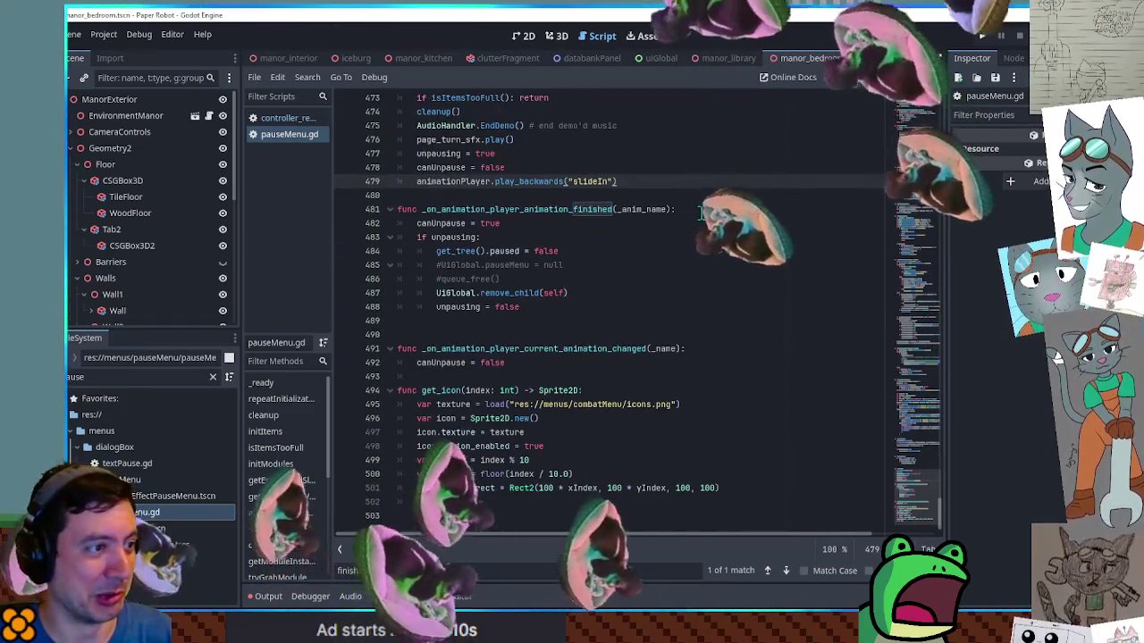
{"action": "key", "text": "F5"}
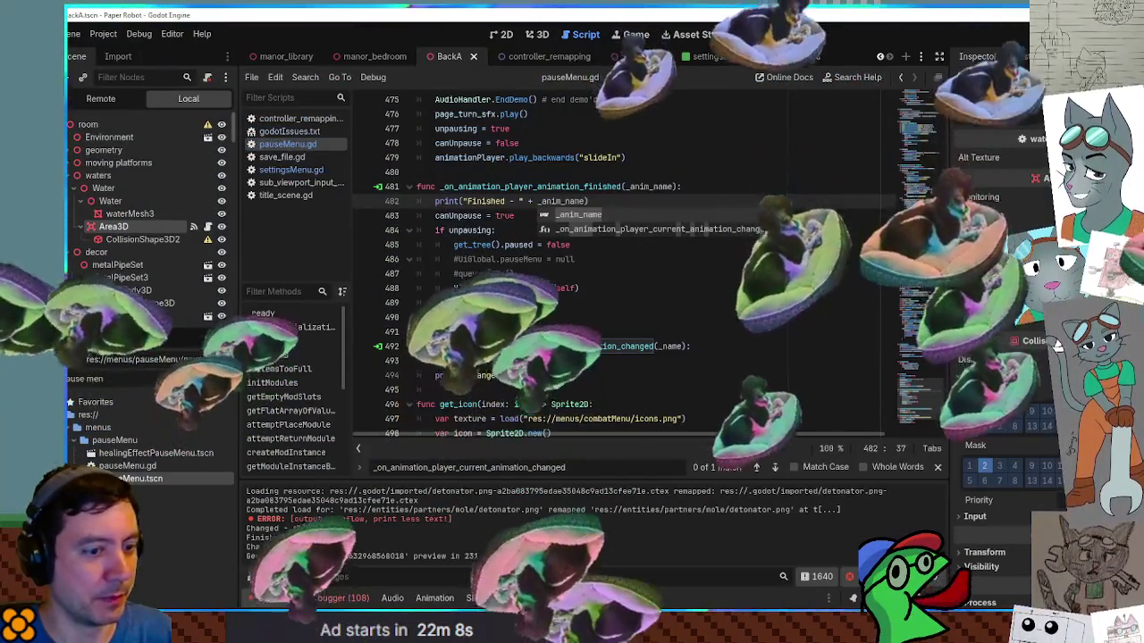
Step: Stop the running Paper Robot game with F8 and return to pauseMenu.gd
{"action": "key", "text": "F8"}
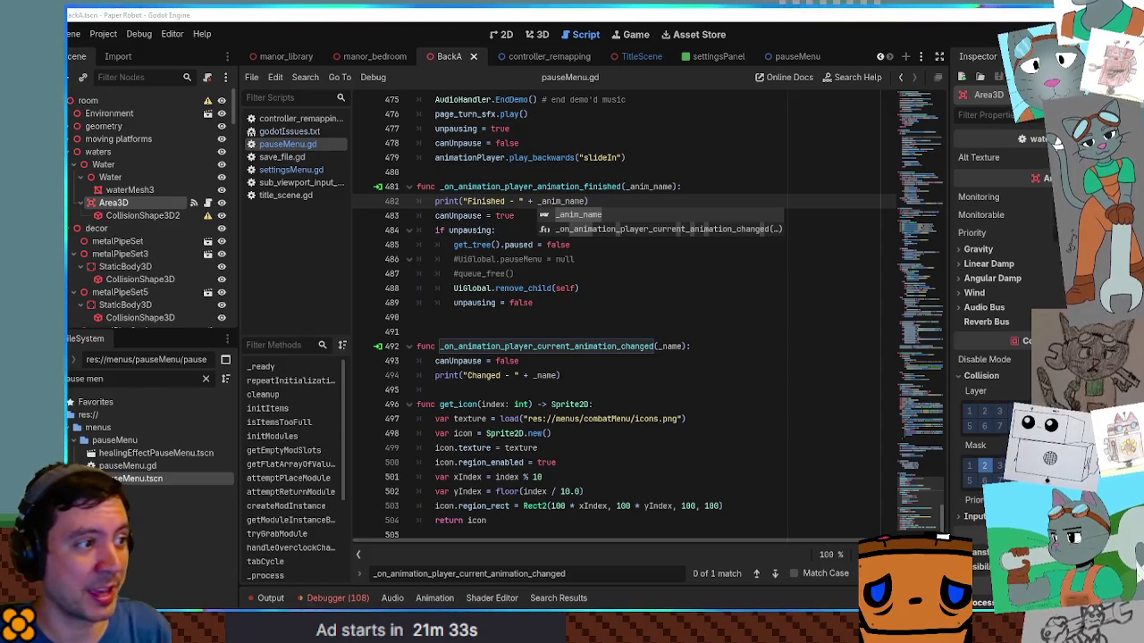
Step: Replace lines 480–492 with the copied print-enabled animation handlers and save
{"action": "mouse_move", "coordinate": [602, 374]}
{"action": "left_mouse_down"}
{"action": "mouse_move", "coordinate": [572, 372]}
{"action": "mouse_move", "coordinate": [417, 172]}
{"action": "left_mouse_up"}
{"action": "key", "text": "ctrl+c"}
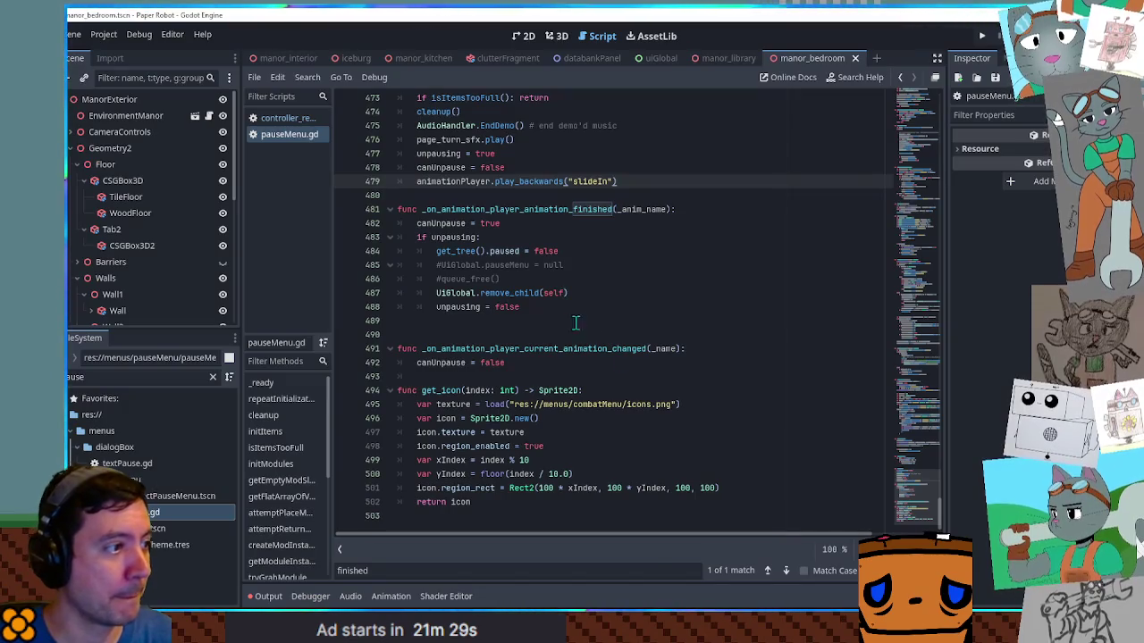
{"action": "left_click_drag", "start_coordinate": [559, 362], "coordinate": [556, 201]}
{"action": "key", "text": "ctrl+v"}
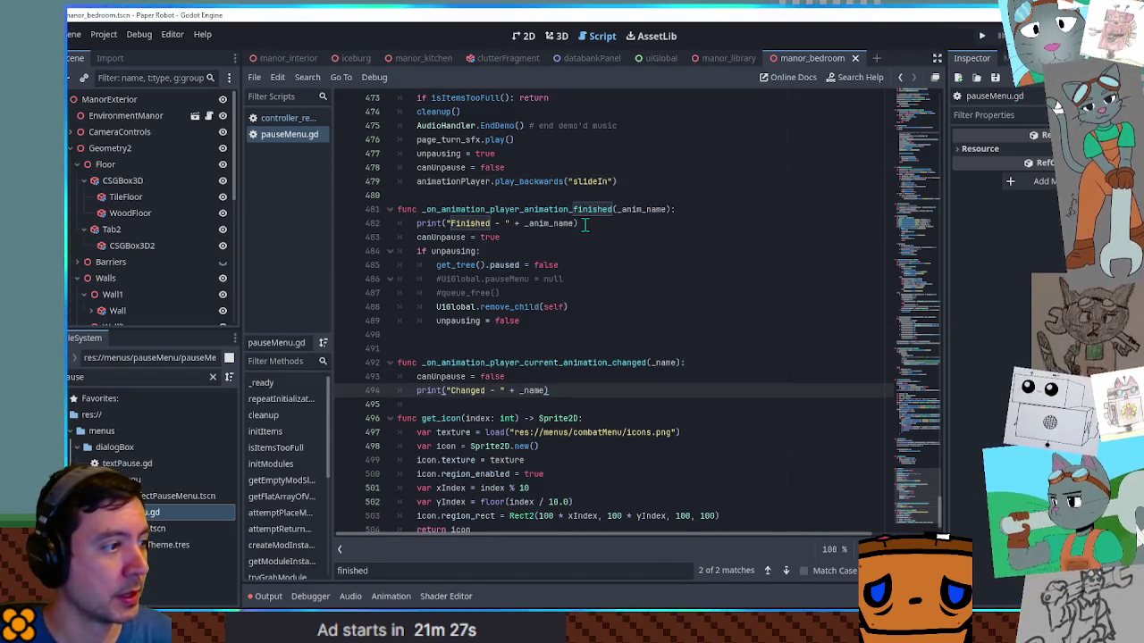
{"action": "key", "text": "ctrl+s"}
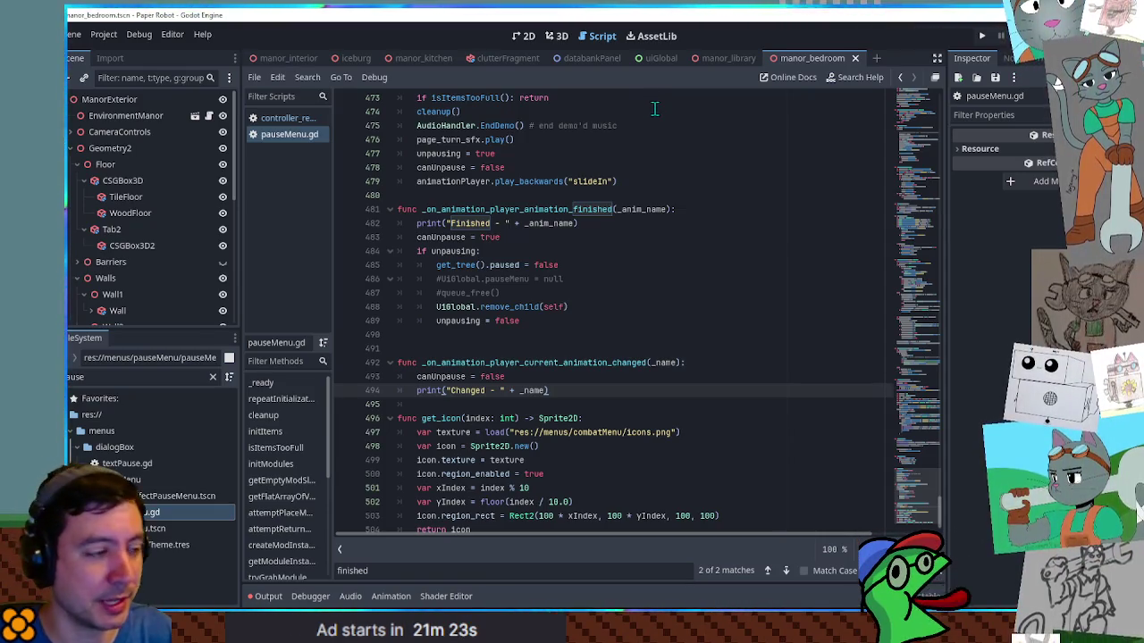
Step: Run the game, open the pause menu while watching the log, then stop and undo the paste
{"action": "key", "text": "F5"}
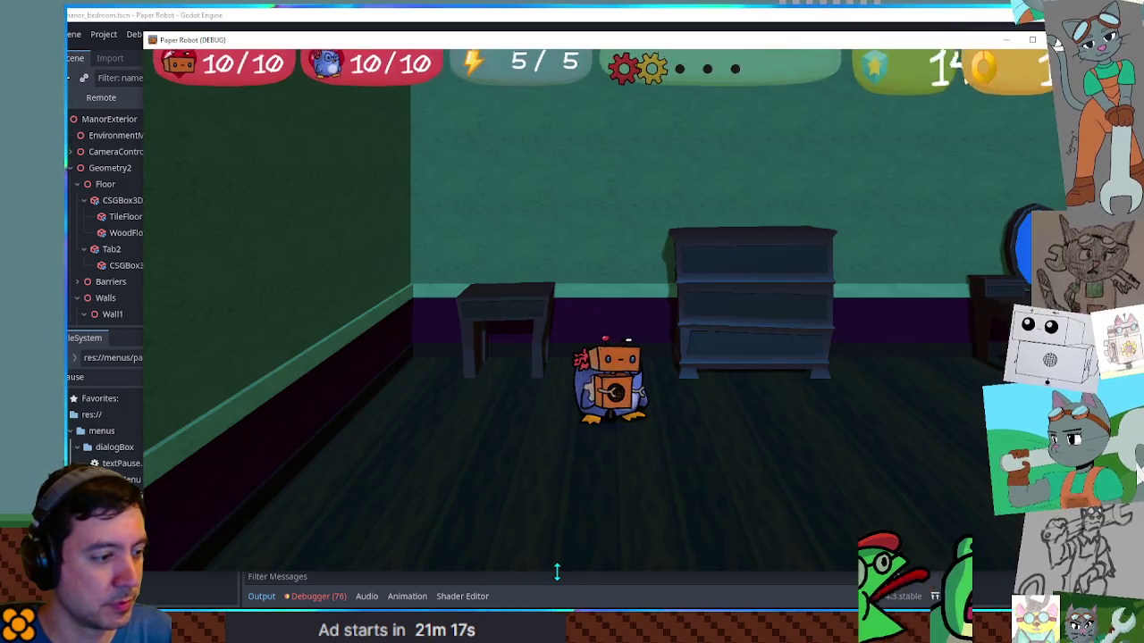
{"action": "left_click_drag", "start_coordinate": [557, 577], "coordinate": [550, 464]}
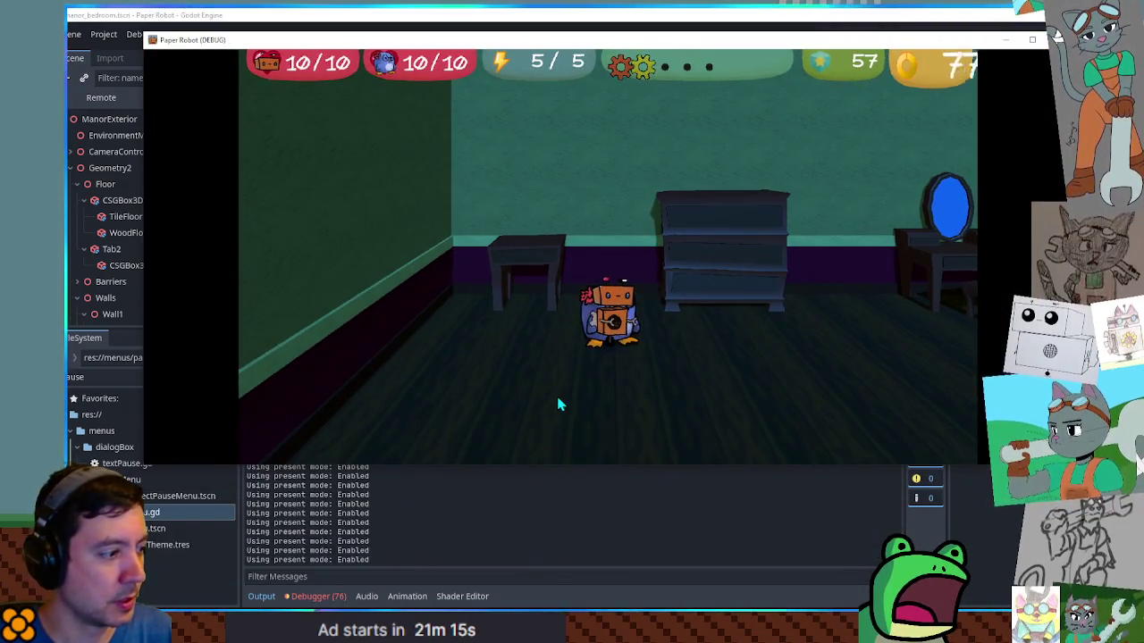
{"action": "key", "text": "Escape"}
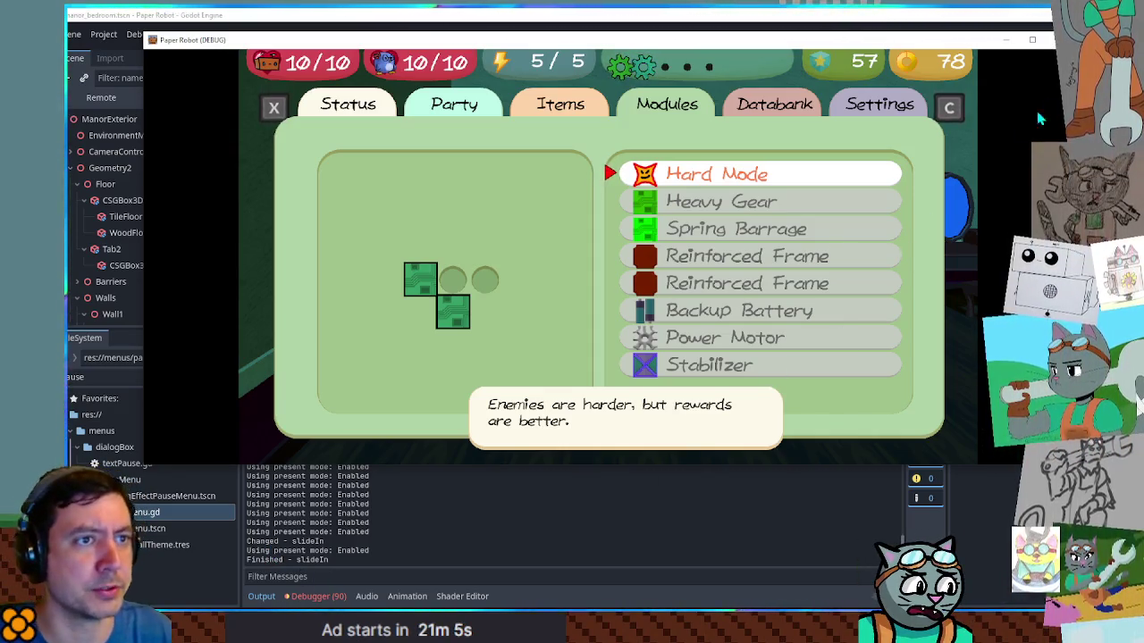
{"action": "left_click", "coordinate": [1026, 41]}
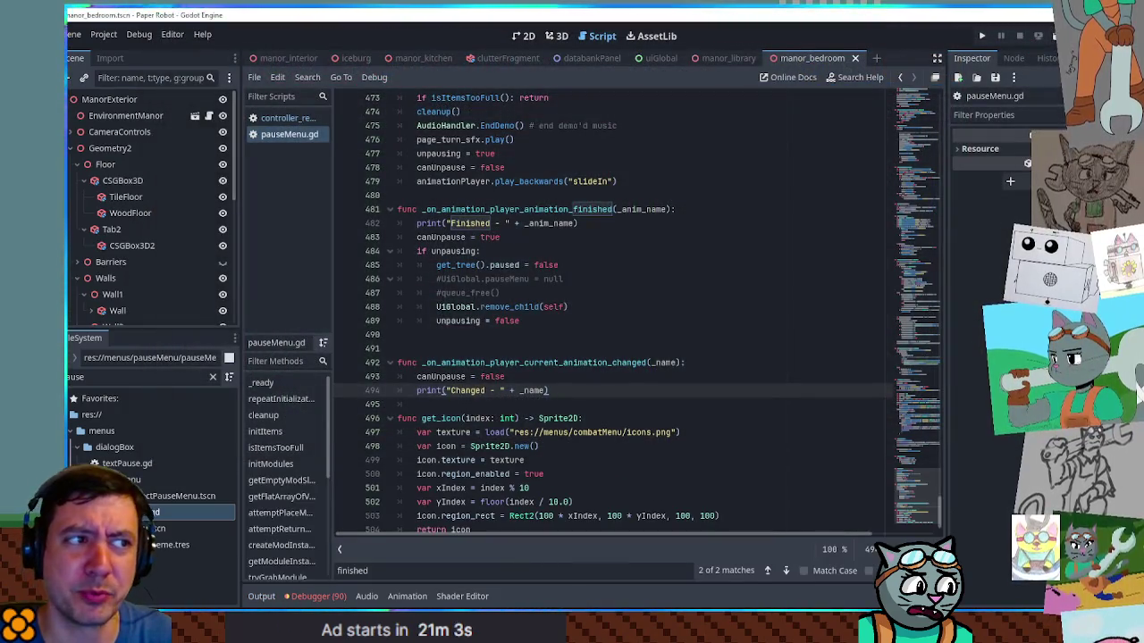
{"action": "key", "text": "ctrl+z"}
{"action": "key", "text": "ctrl+z"}
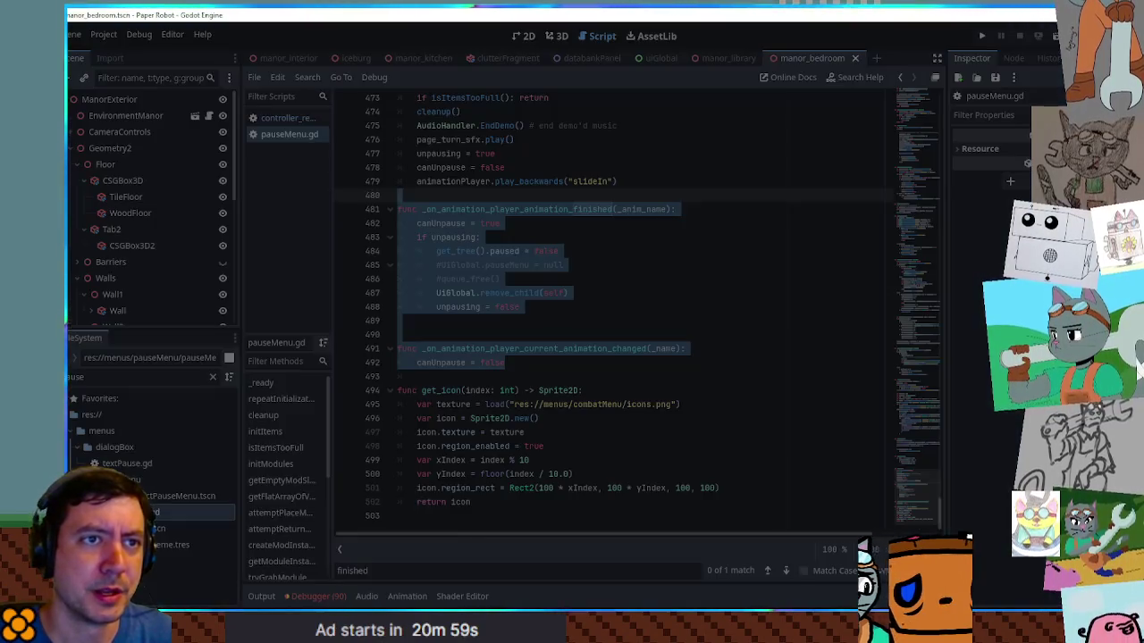
Step: Add an 'if _name' line inside the current_animation_changed handler in pauseMenu.gd
{"action": "key", "text": "alt+Tab"}
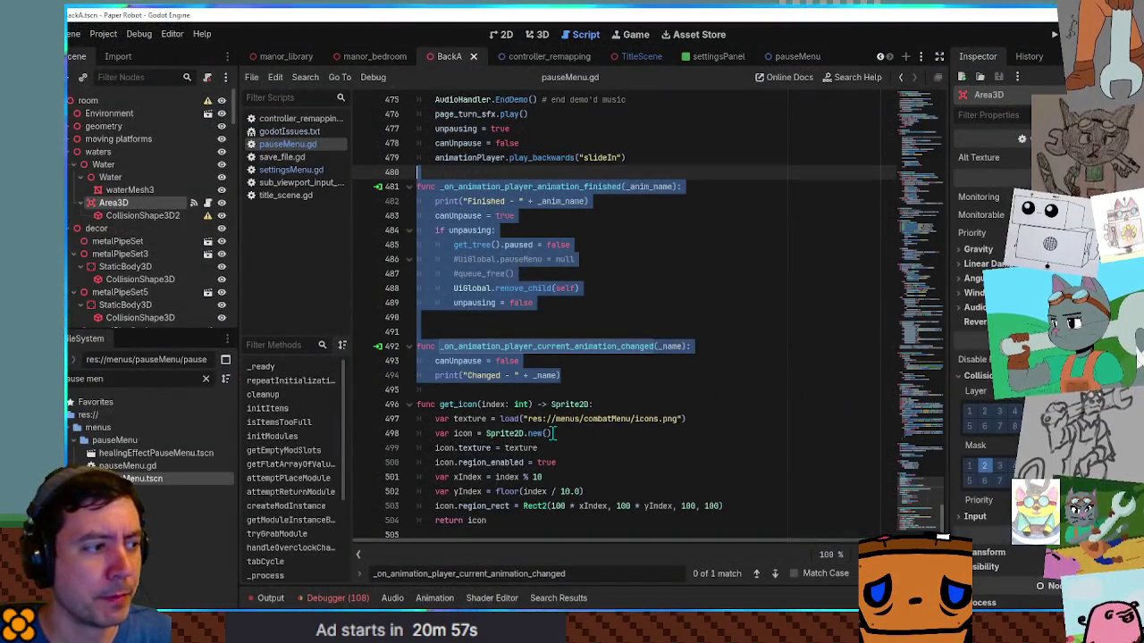
{"action": "left_click", "coordinate": [564, 390]}
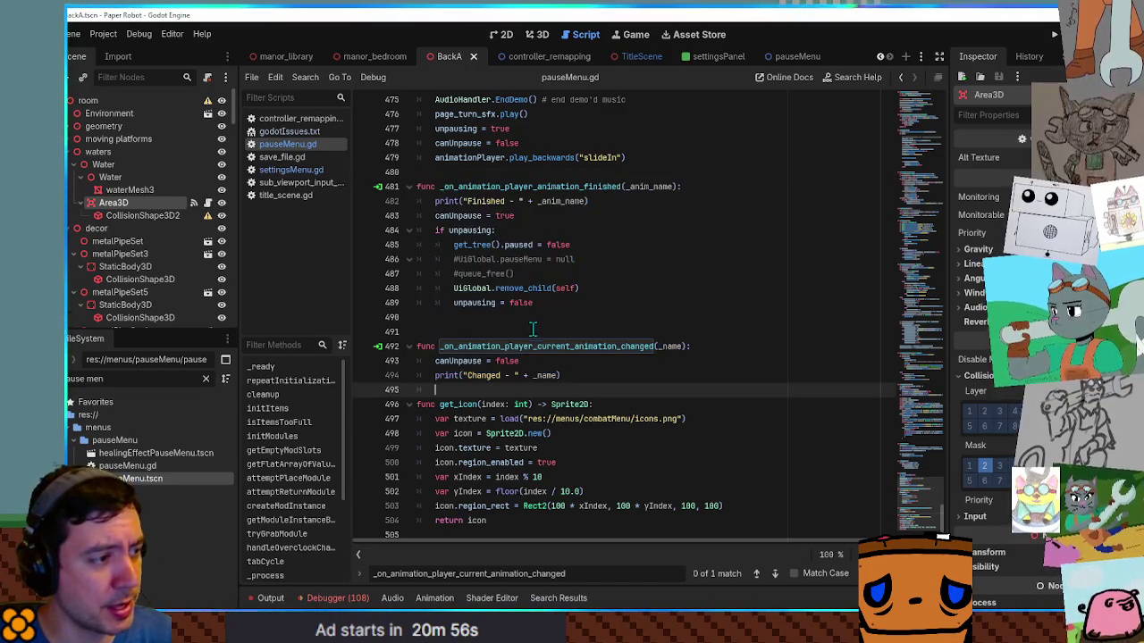
{"action": "double_click", "coordinate": [527, 345]}
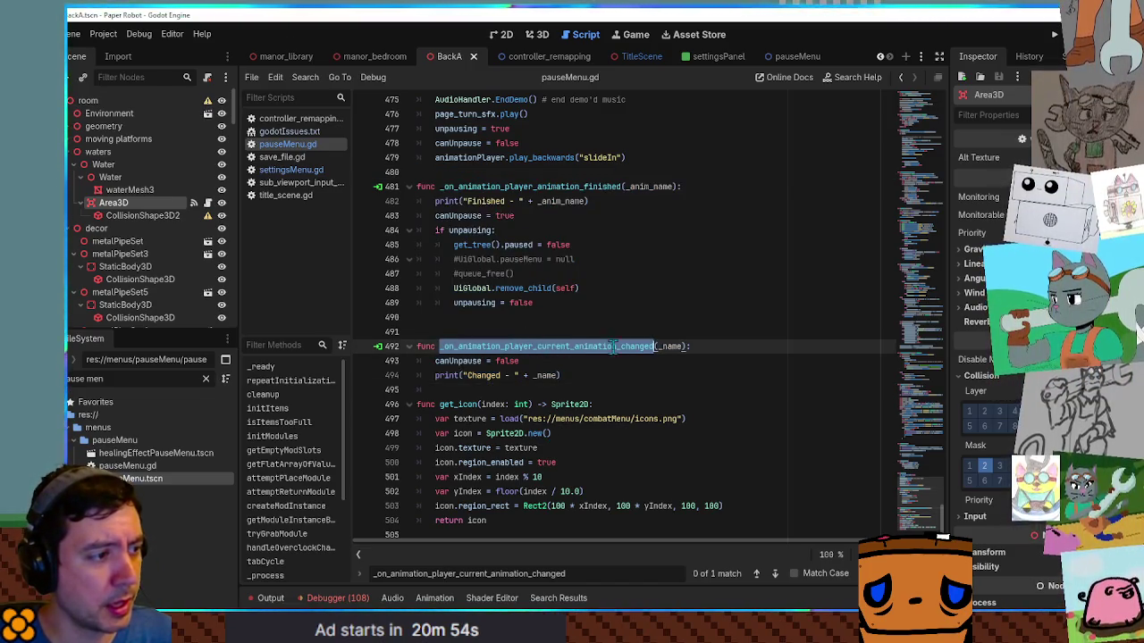
{"action": "mouse_move", "coordinate": [634, 346]}
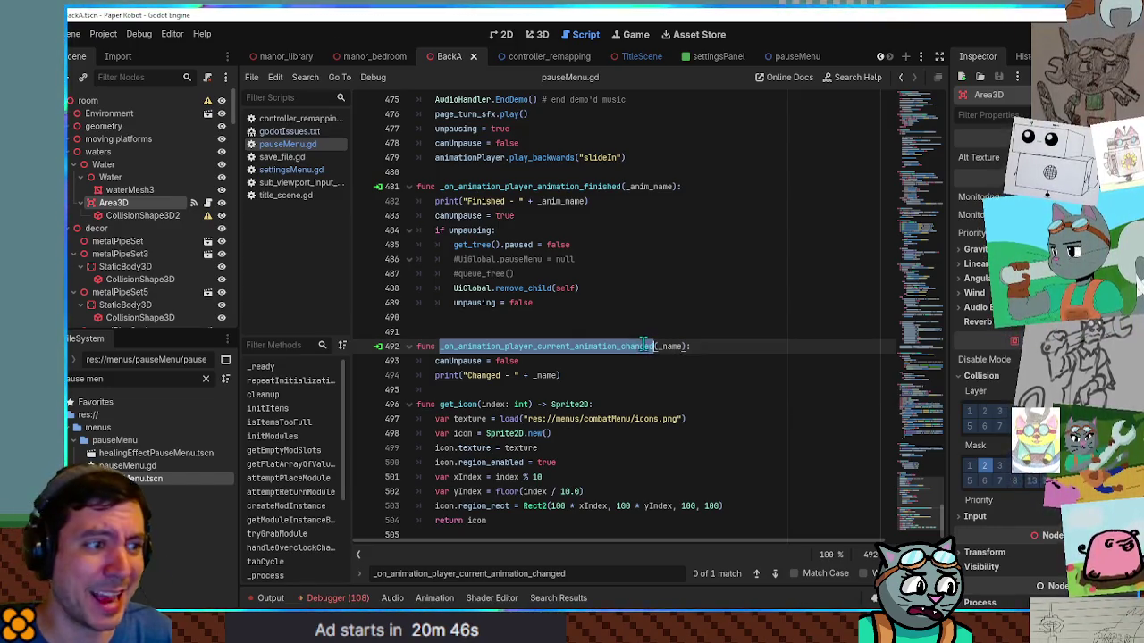
{"action": "left_click", "coordinate": [642, 335]}
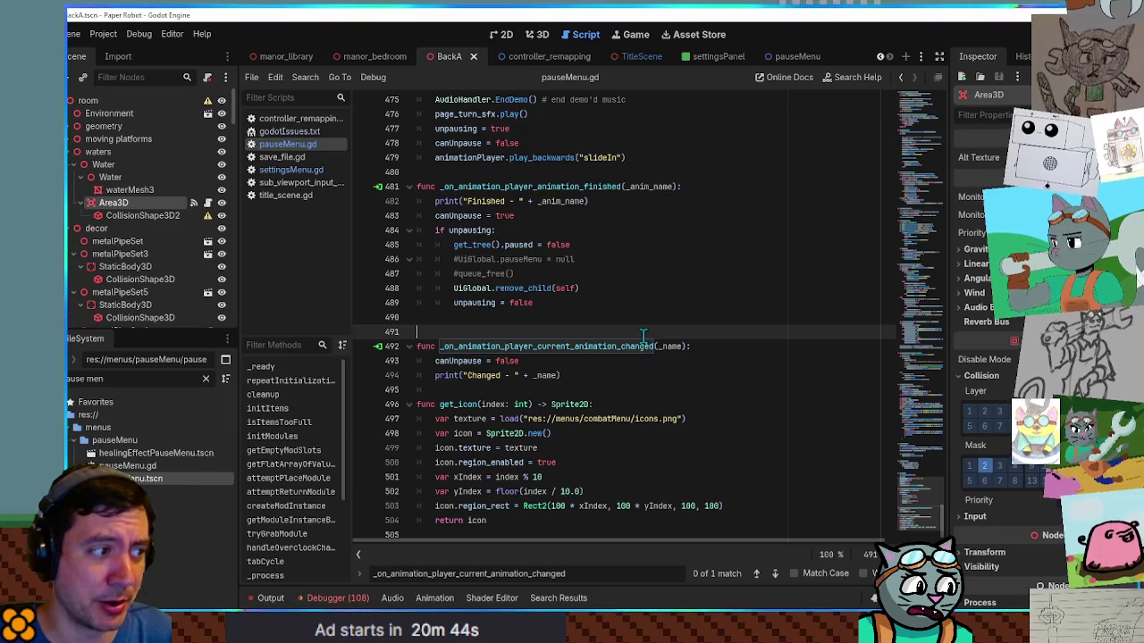
{"action": "left_click", "coordinate": [718, 346]}
{"action": "key", "text": "Return"}
{"action": "type", "text": "if _"}
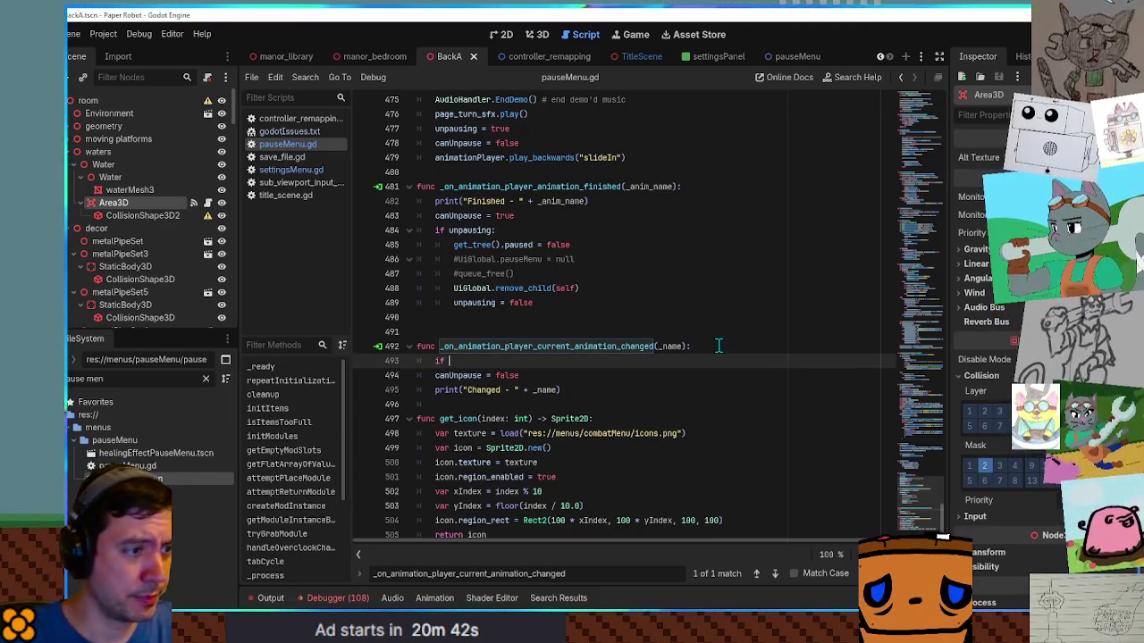
{"action": "type", "text": "name"}
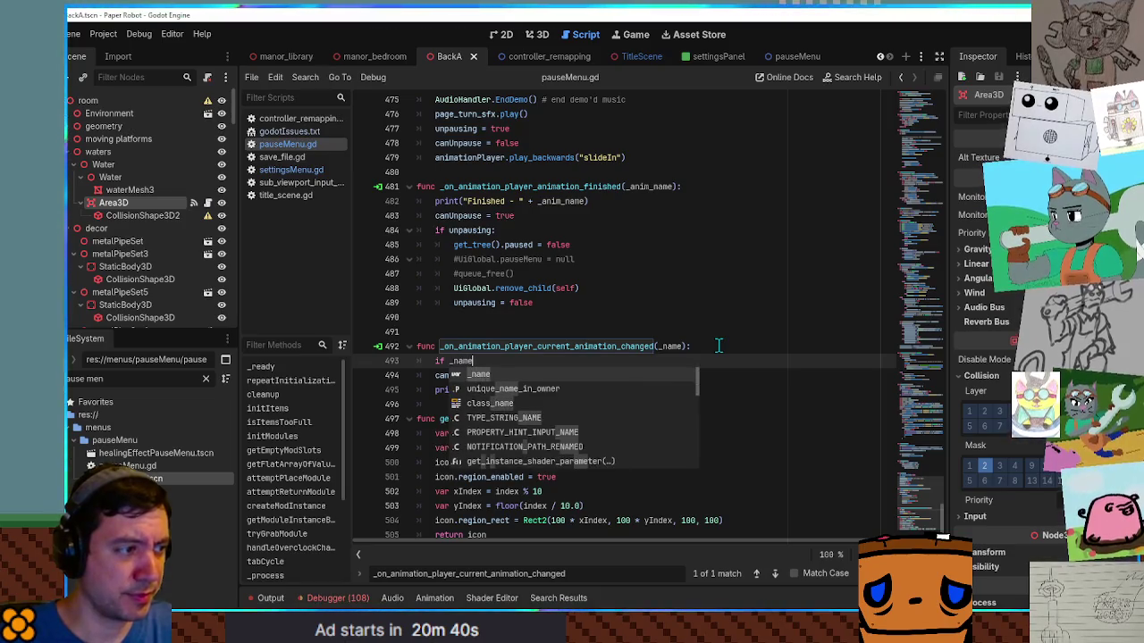
{"action": "key", "text": "ctrl+Left"}
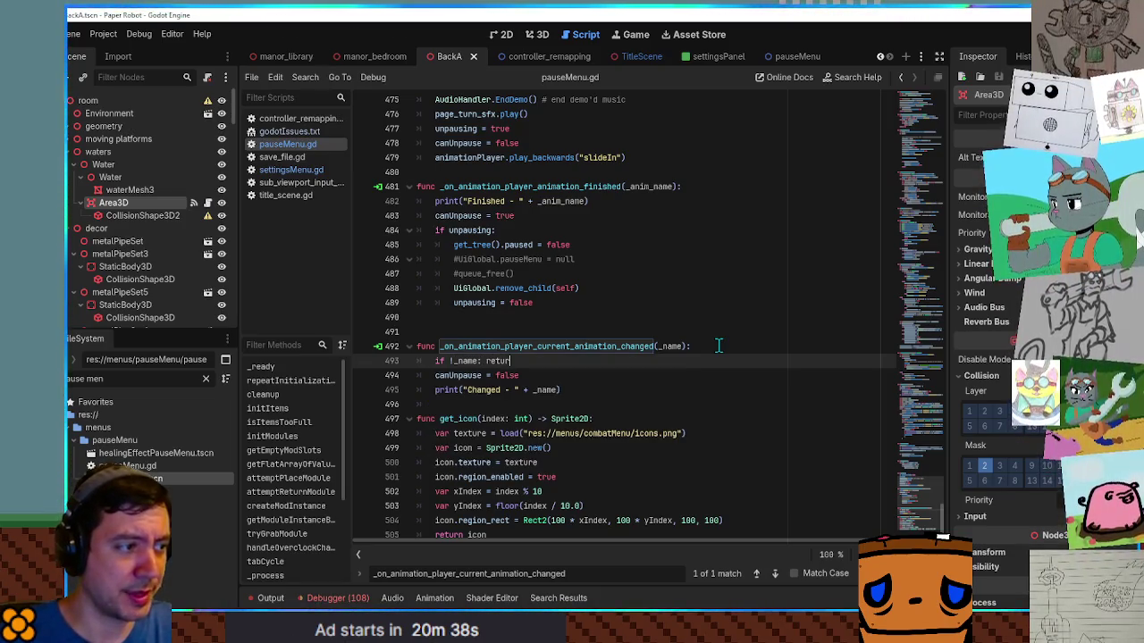
Step: Delete the Changed debug print and make the guard 'if !_name: return'
{"action": "left_click", "coordinate": [579, 388]}
{"action": "key", "text": "ctrl+shift+k"}
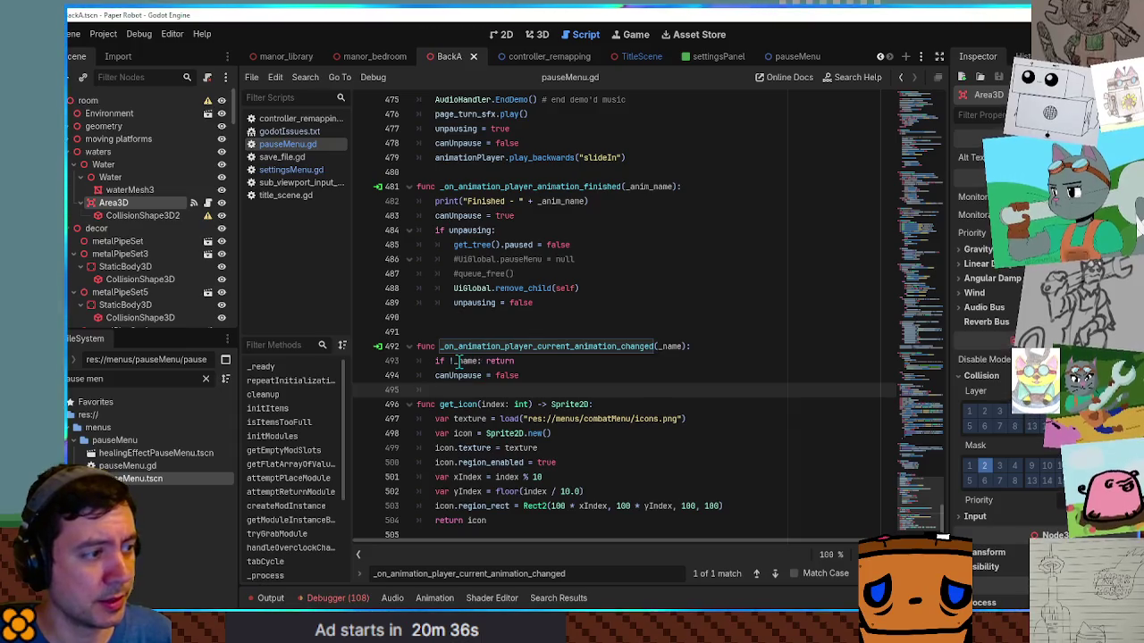
{"action": "left_click", "coordinate": [451, 361]}
{"action": "type", "text": "!"}
{"action": "left_click_drag", "start_coordinate": [435, 361], "coordinate": [527, 362]}
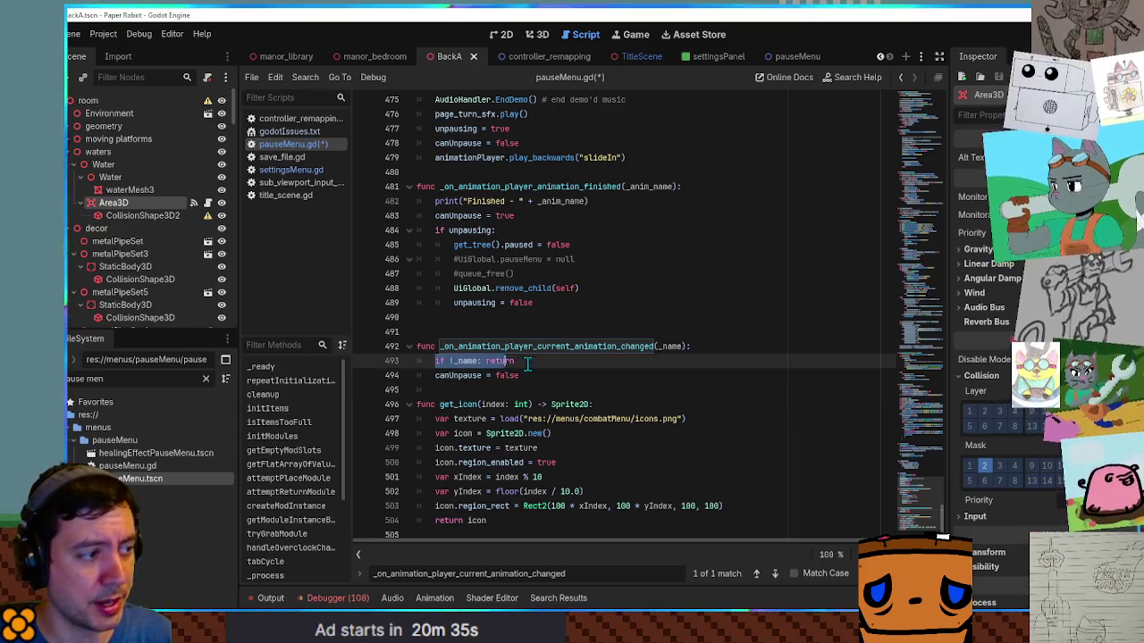
Step: Delete the Finished debug print, save pauseMenu.gd, and run the game to test
{"action": "left_click", "coordinate": [544, 201]}
{"action": "key", "text": "ctrl+shift+k"}
{"action": "key", "text": "ctrl+s"}
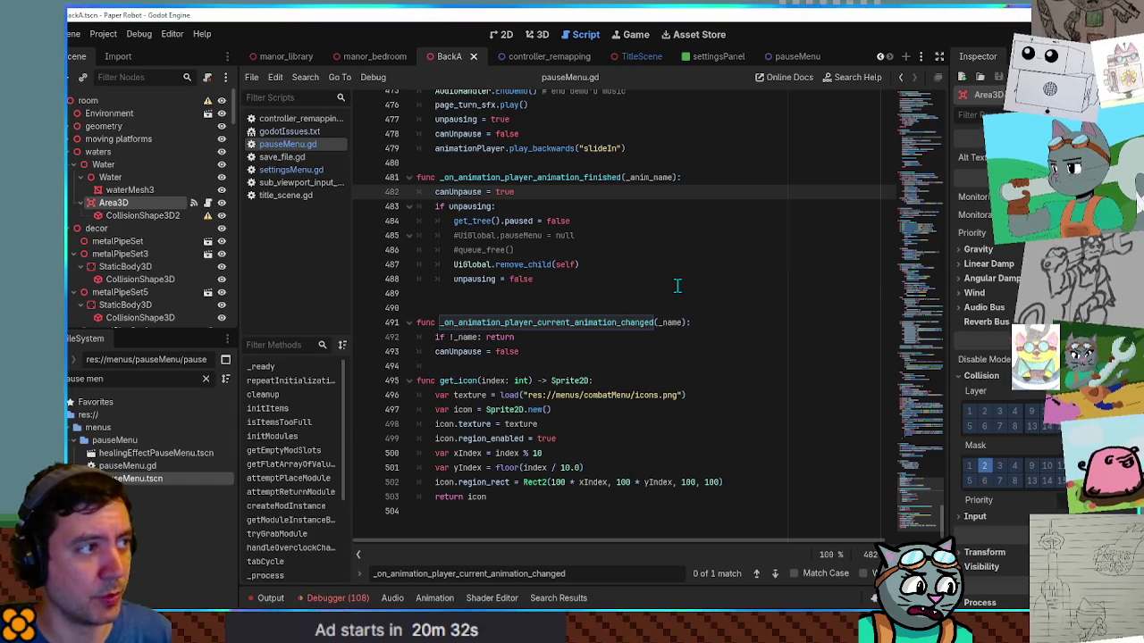
{"action": "left_click", "coordinate": [678, 286]}
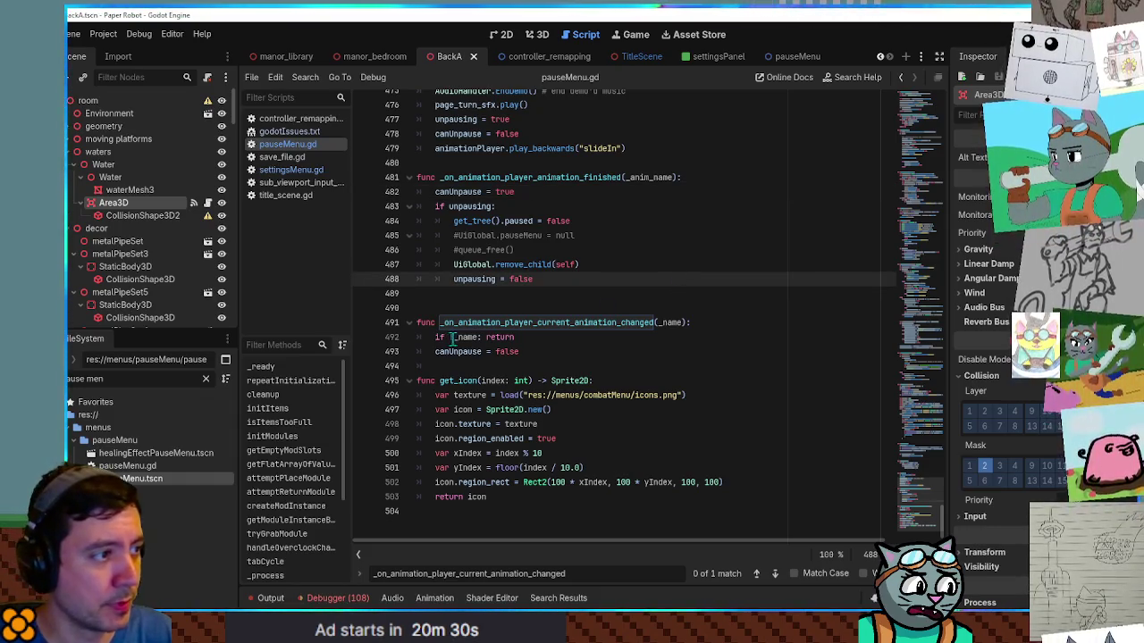
{"action": "type", "text": "!"}
{"action": "left_click", "coordinate": [506, 337]}
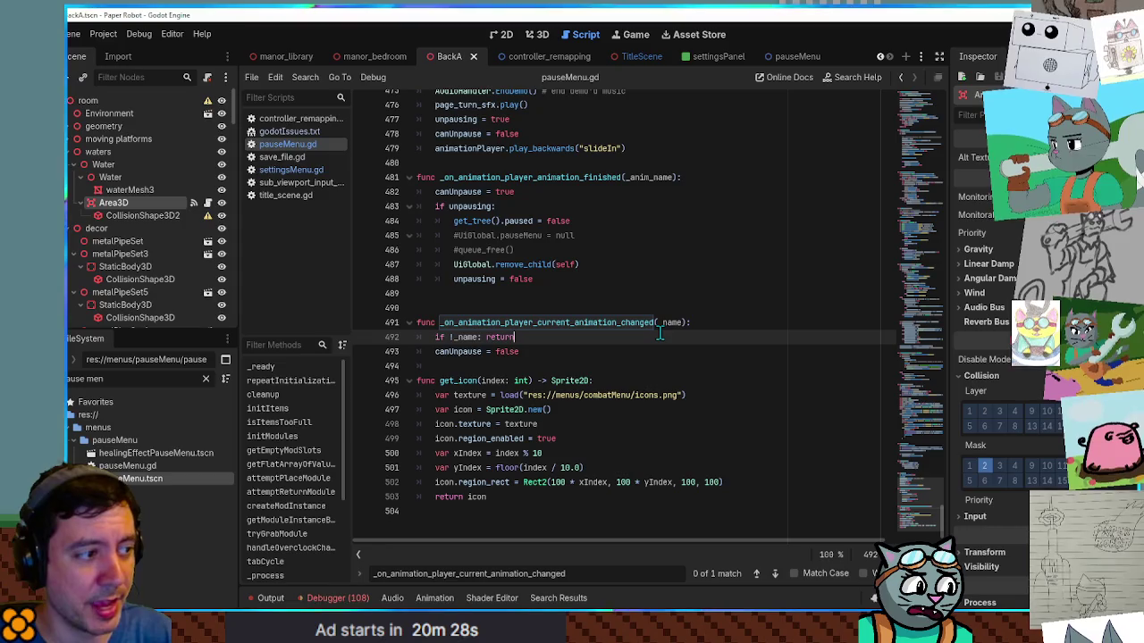
{"action": "key", "text": "F5"}
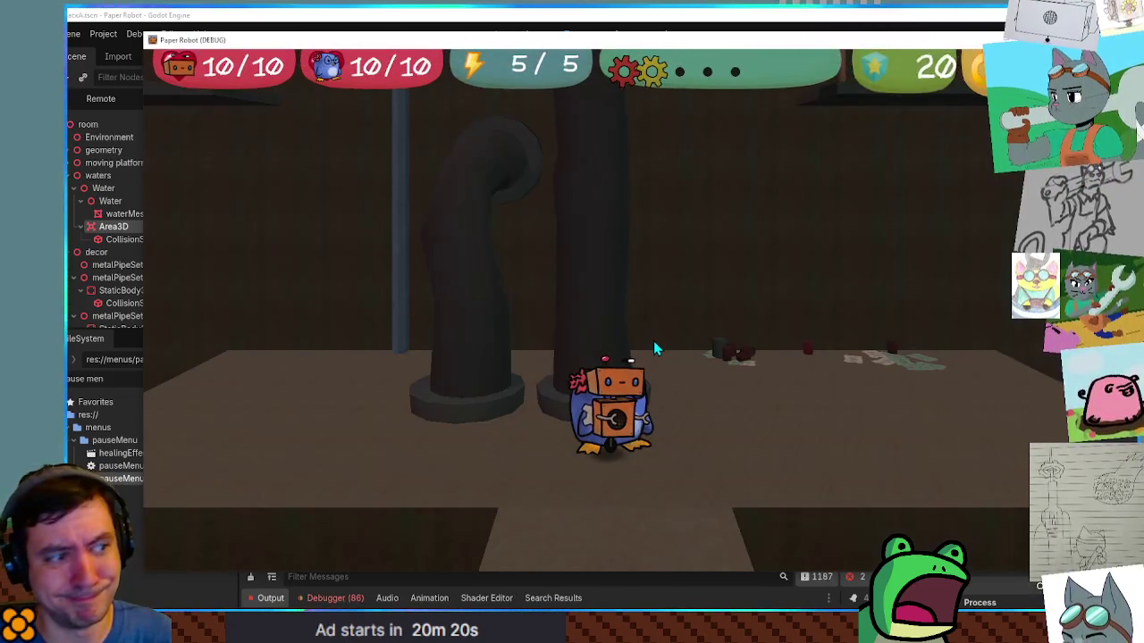
{"action": "key", "text": "Escape"}
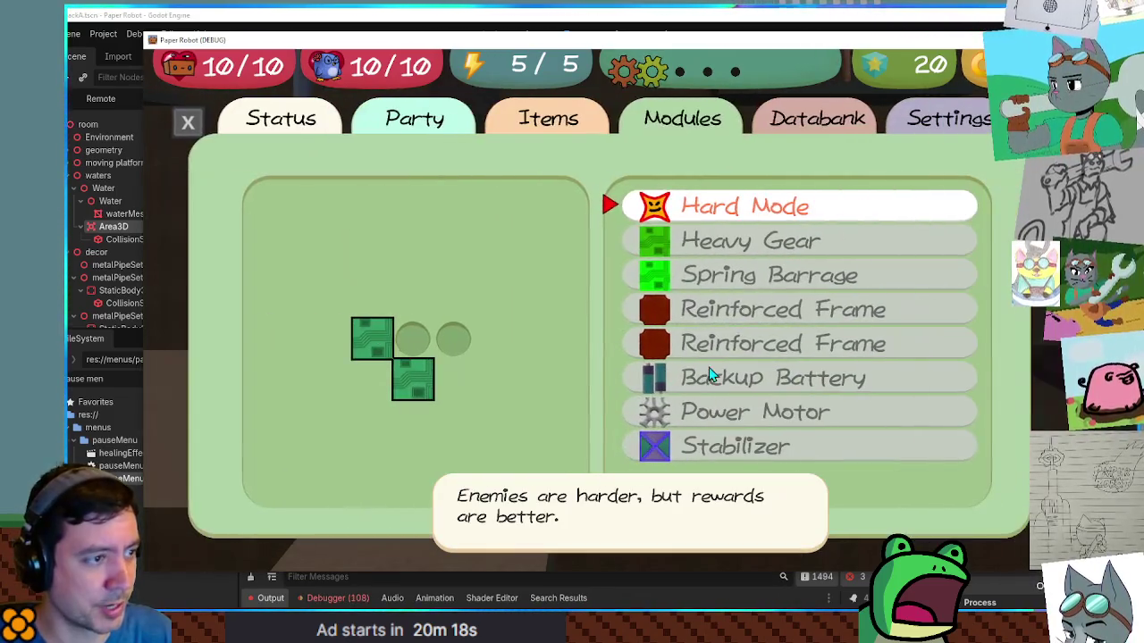
{"action": "key", "text": "Escape"}
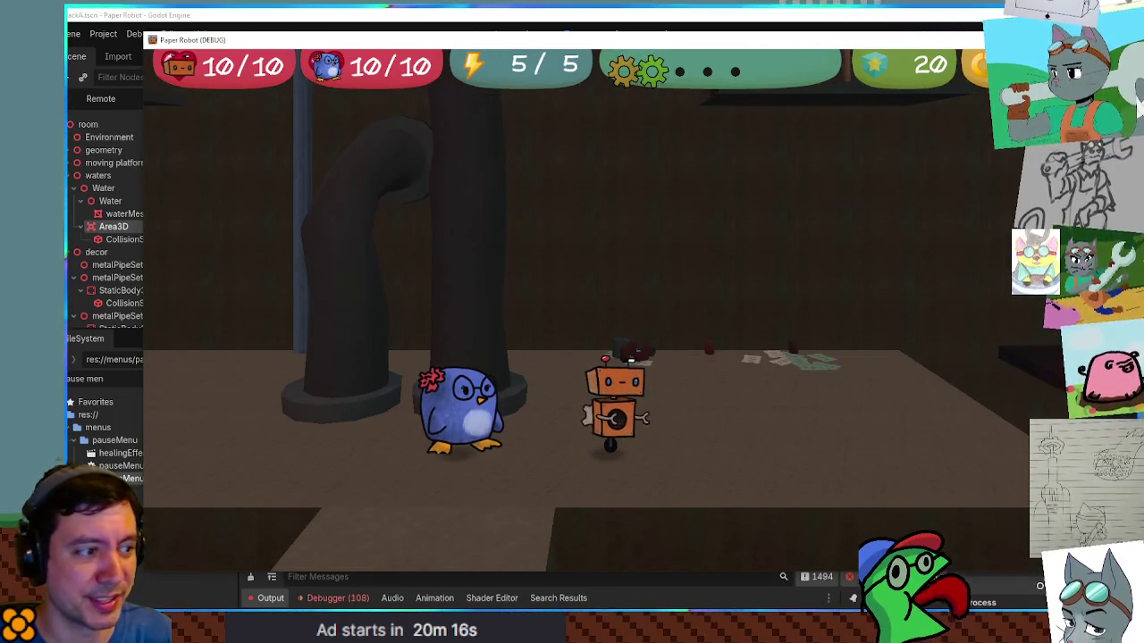
{"action": "key", "text": "F8"}
{"action": "left_click", "coordinate": [555, 337]}
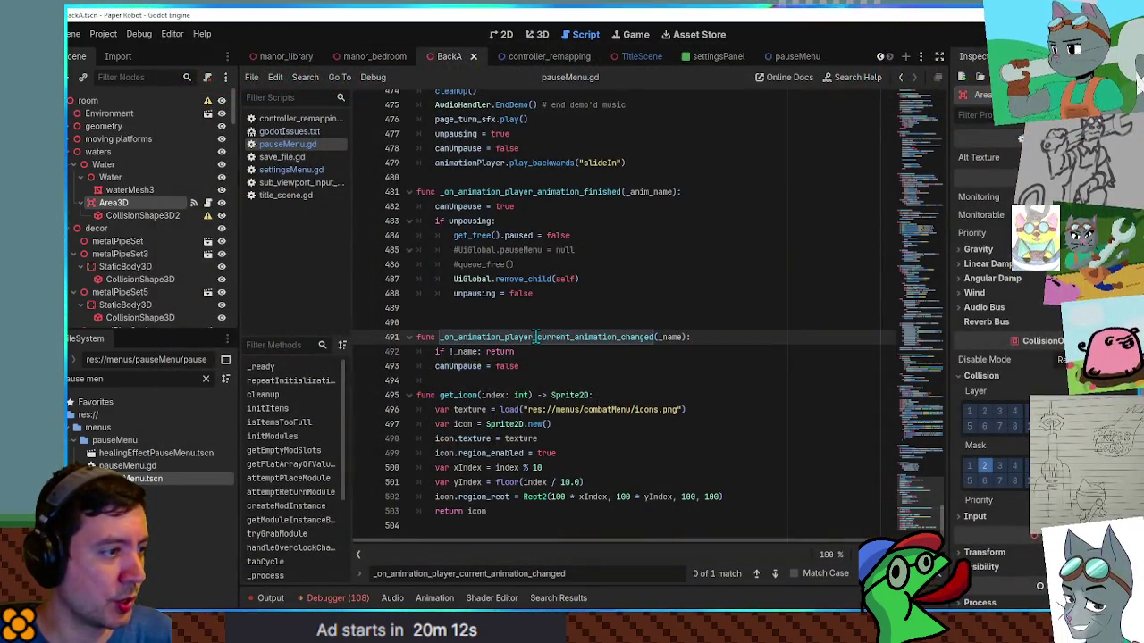
Step: Search all project files for current_animation_changed using Find in Files
{"action": "left_click_drag", "start_coordinate": [534, 337], "coordinate": [659, 337]}
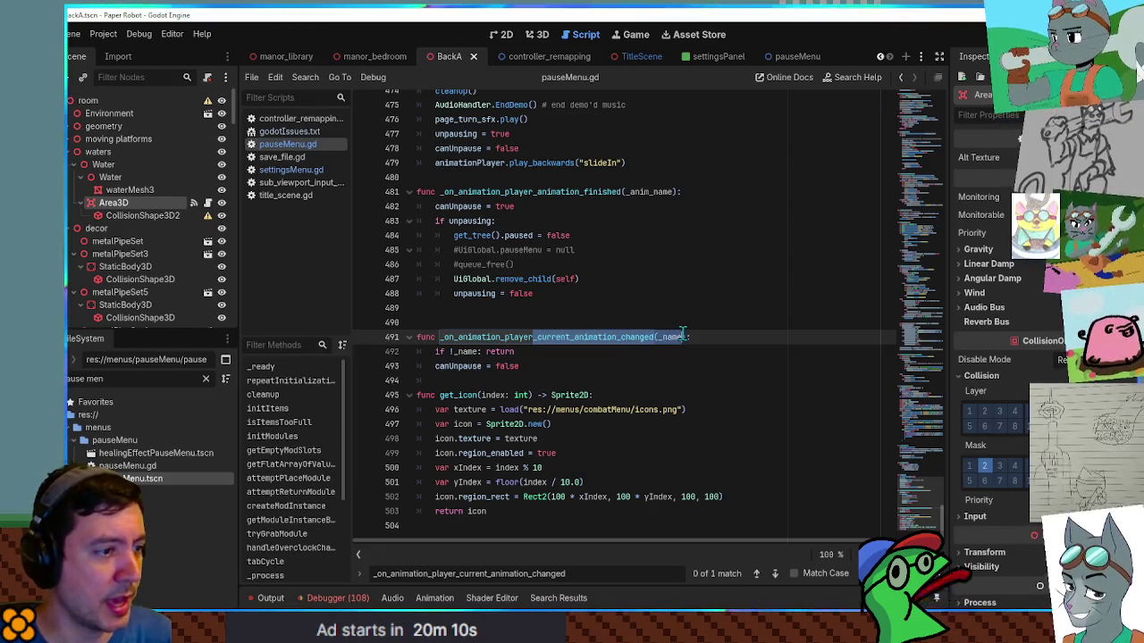
{"action": "left_click", "coordinate": [672, 337]}
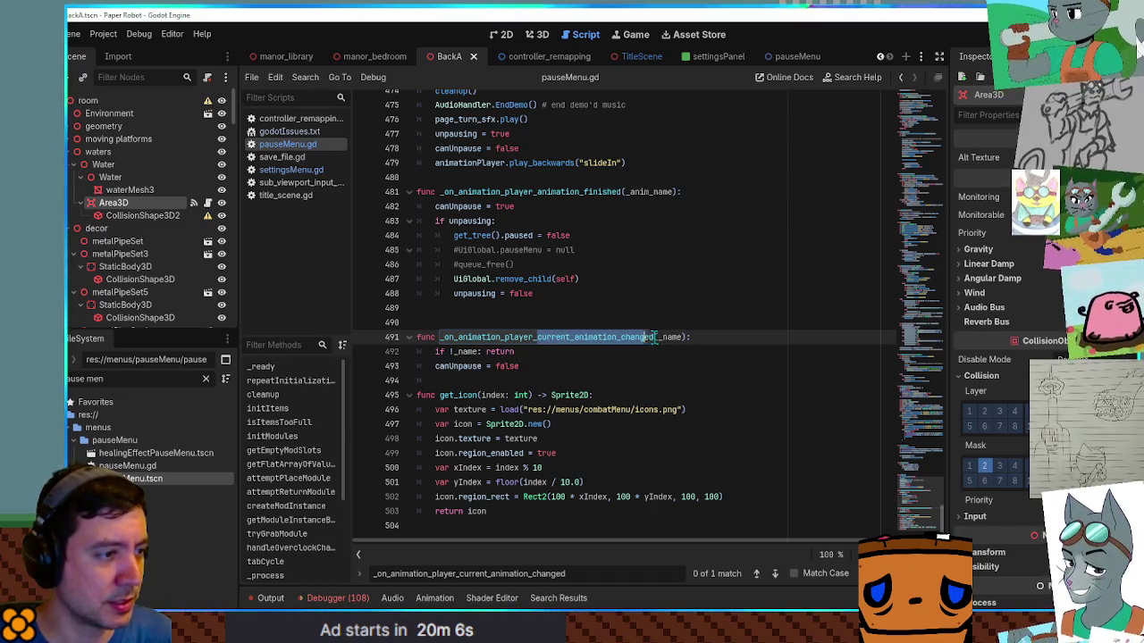
{"action": "key", "text": "ctrl+shift+f"}
{"action": "left_click", "coordinate": [605, 375]}
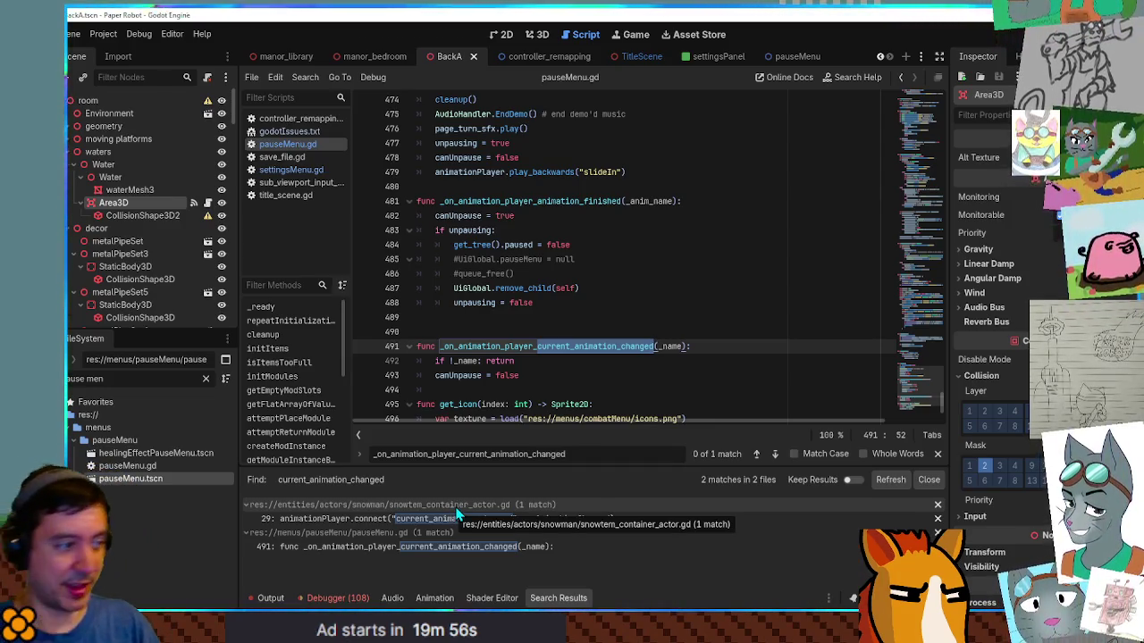
Step: Review line 478 and the commented pauseMenu = null line, then launch the game
{"action": "left_click", "coordinate": [738, 156]}
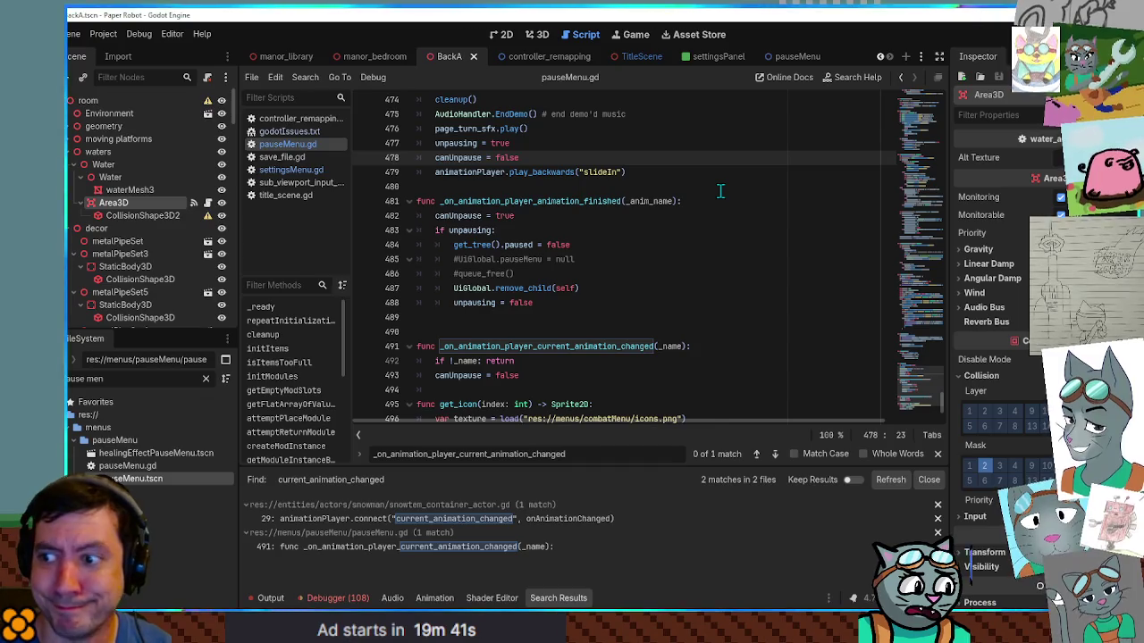
{"action": "left_click", "coordinate": [687, 267]}
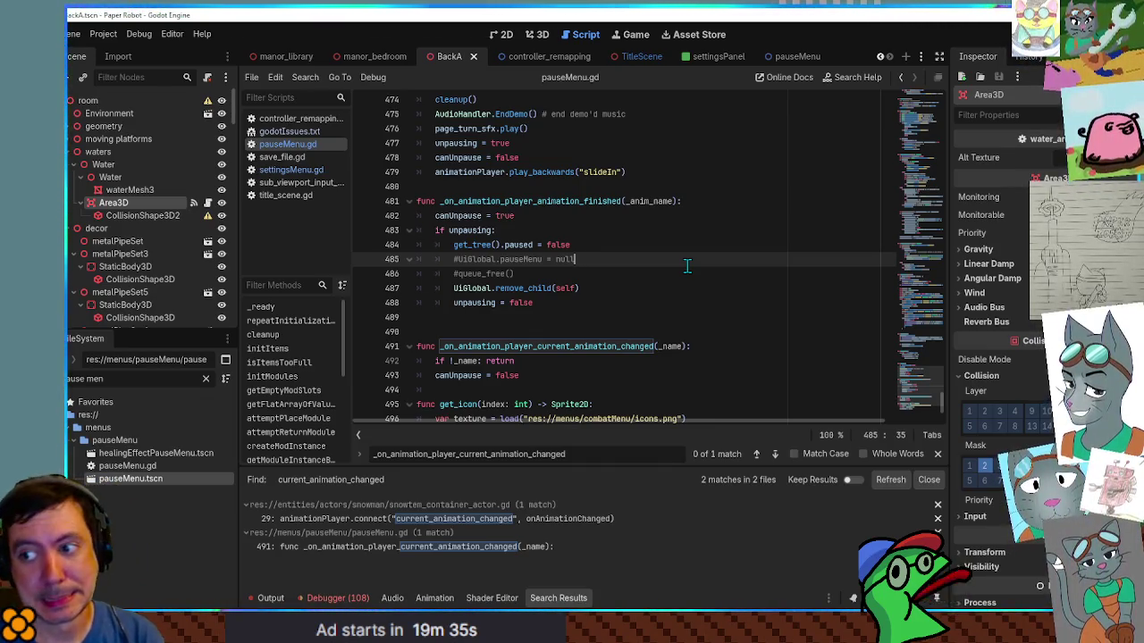
{"action": "left_click", "coordinate": [693, 320]}
{"action": "key", "text": "F5"}
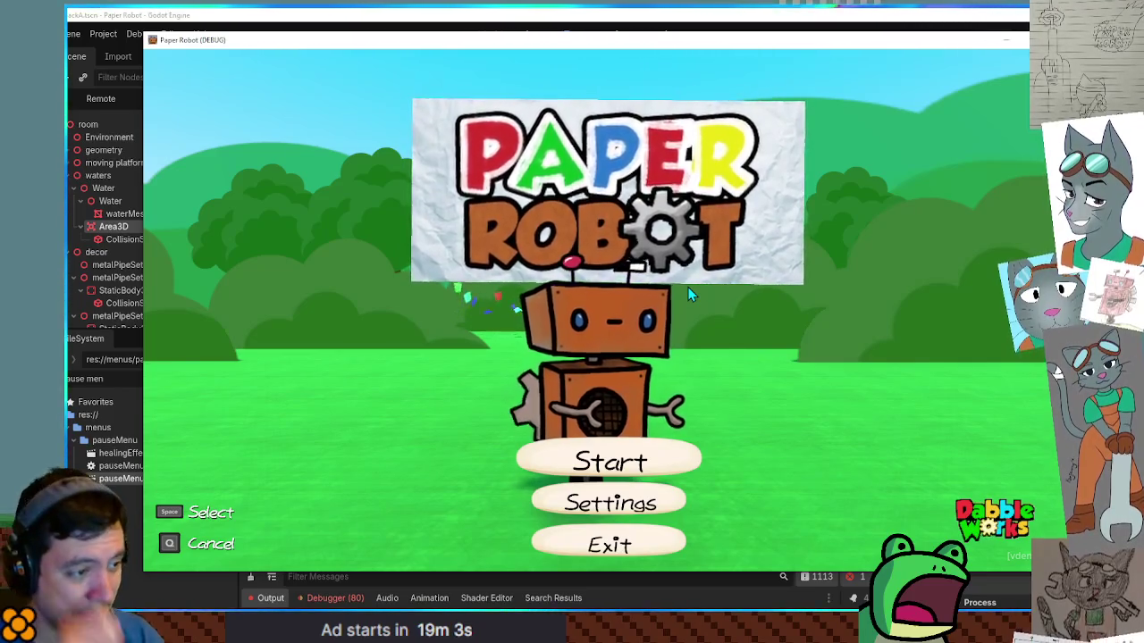
Step: On the title screen choose Start, pick a save slot, and confirm 'From chapter 1!'
{"action": "key", "text": "space"}
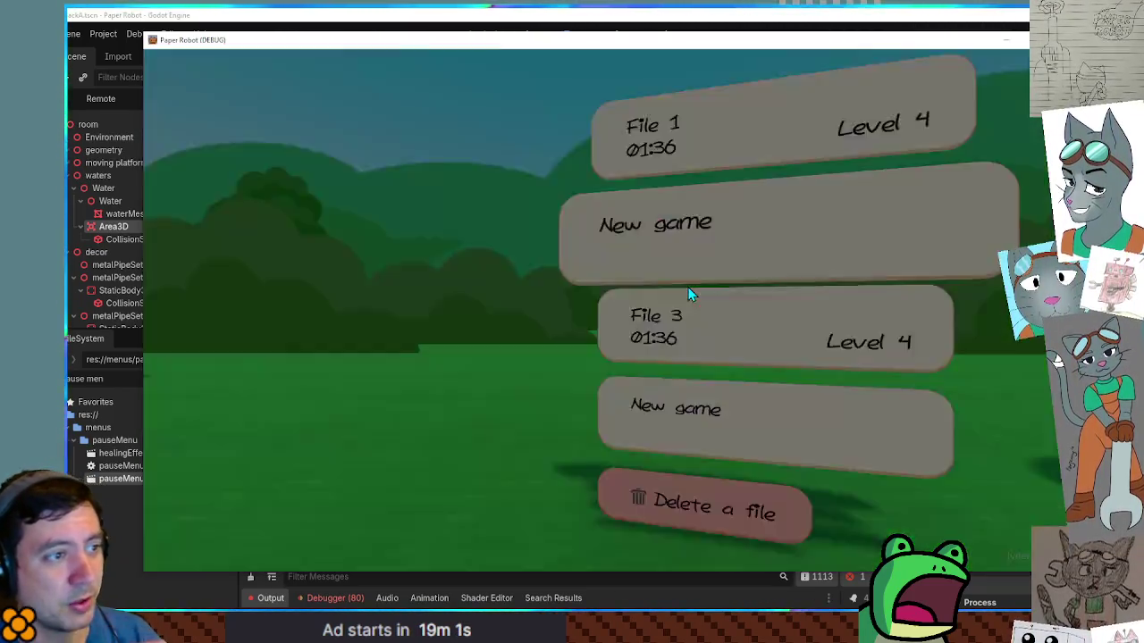
{"action": "key", "text": "space"}
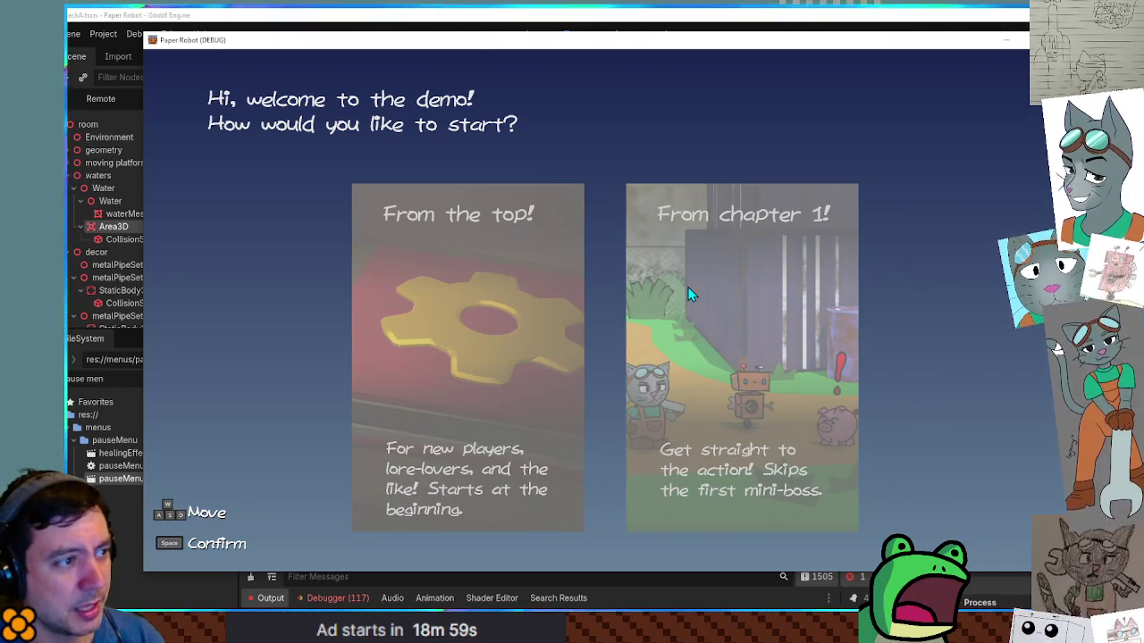
{"action": "key", "text": "d"}
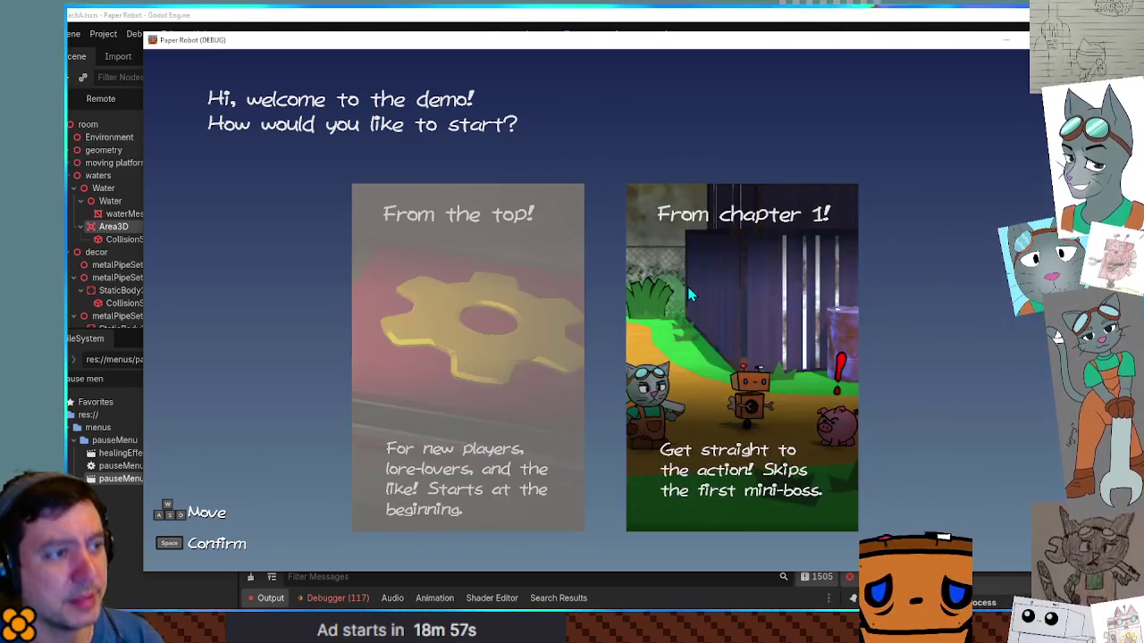
{"action": "key", "text": "space"}
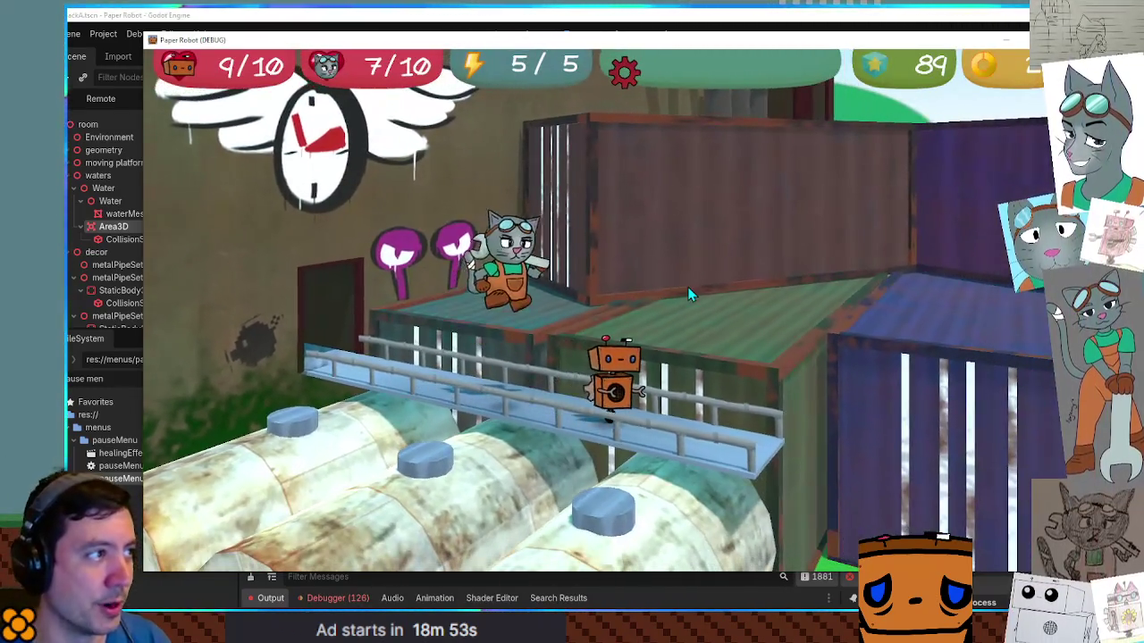
Step: Walk the robot past the containers, barrels and bush to the save point
{"action": "key", "text": "space"}
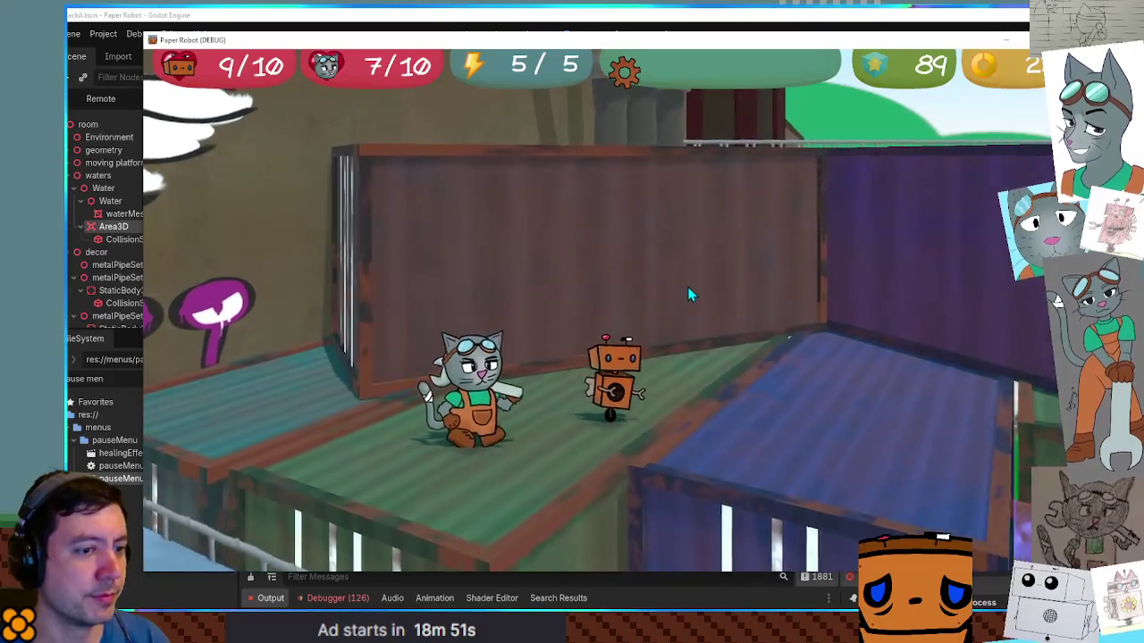
{"action": "key", "text": "Down"}
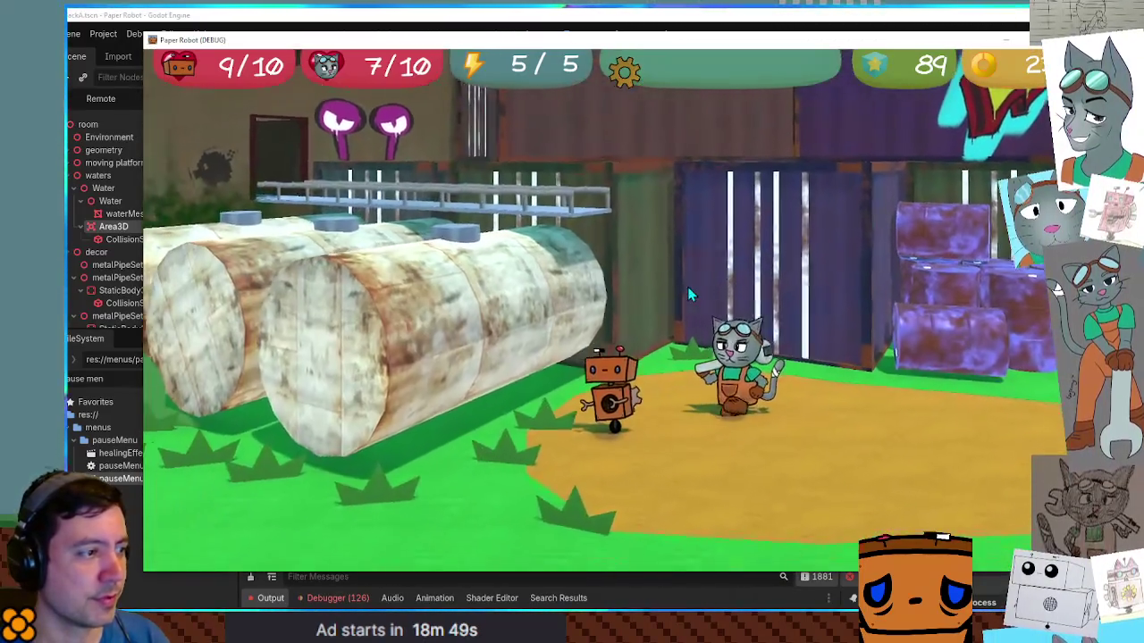
{"action": "key", "text": "Down"}
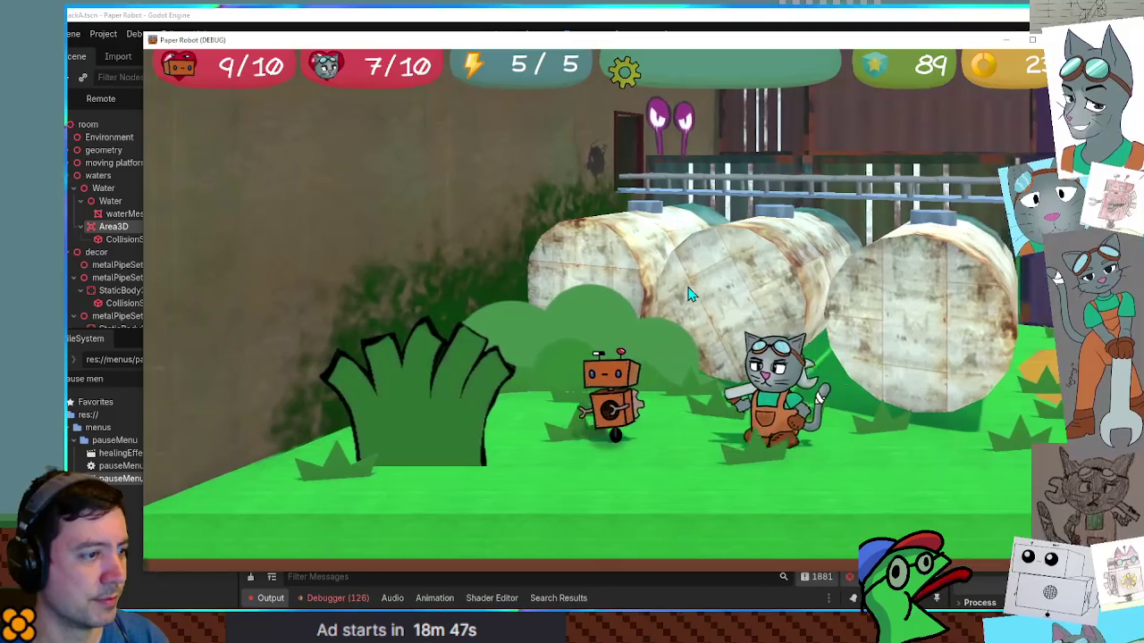
{"action": "key", "text": "Left"}
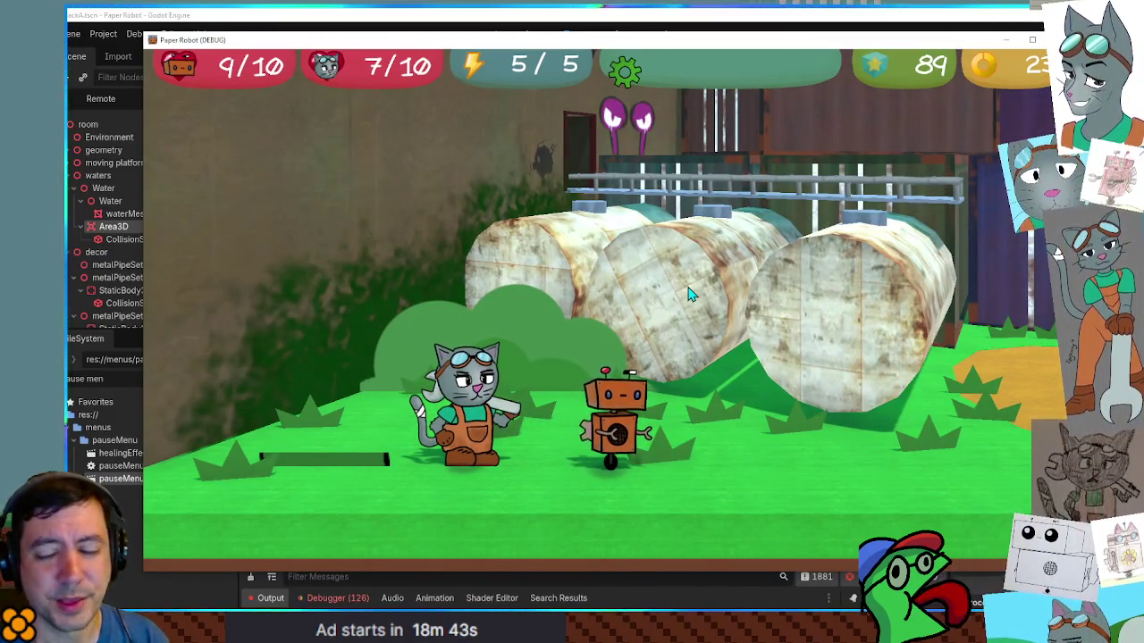
{"action": "key", "text": "Right"}
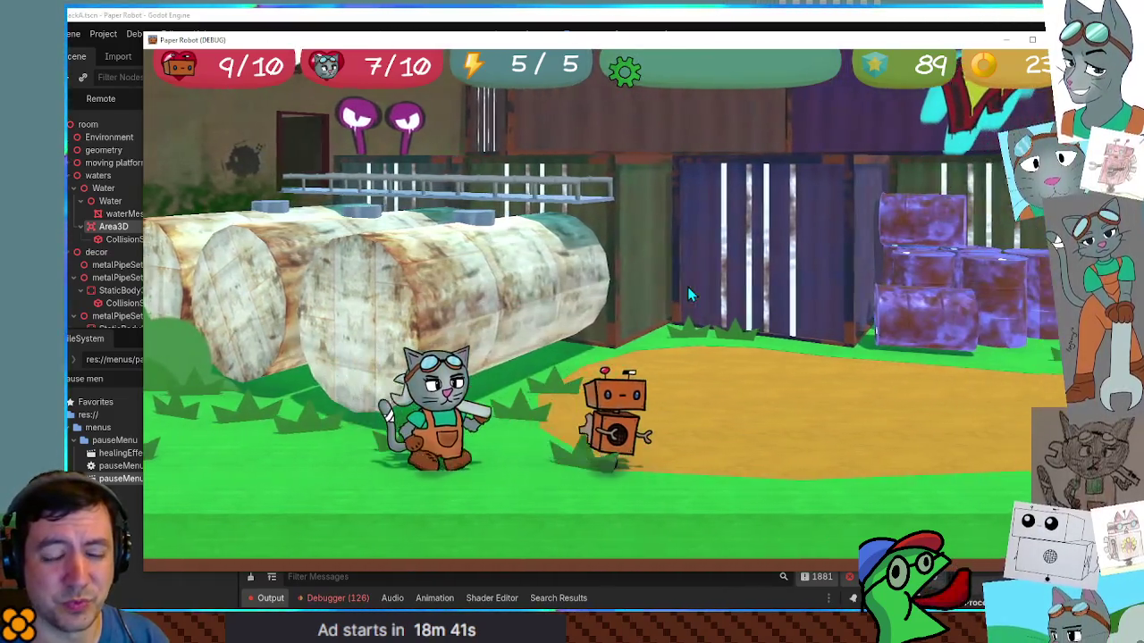
{"action": "key", "text": "Right"}
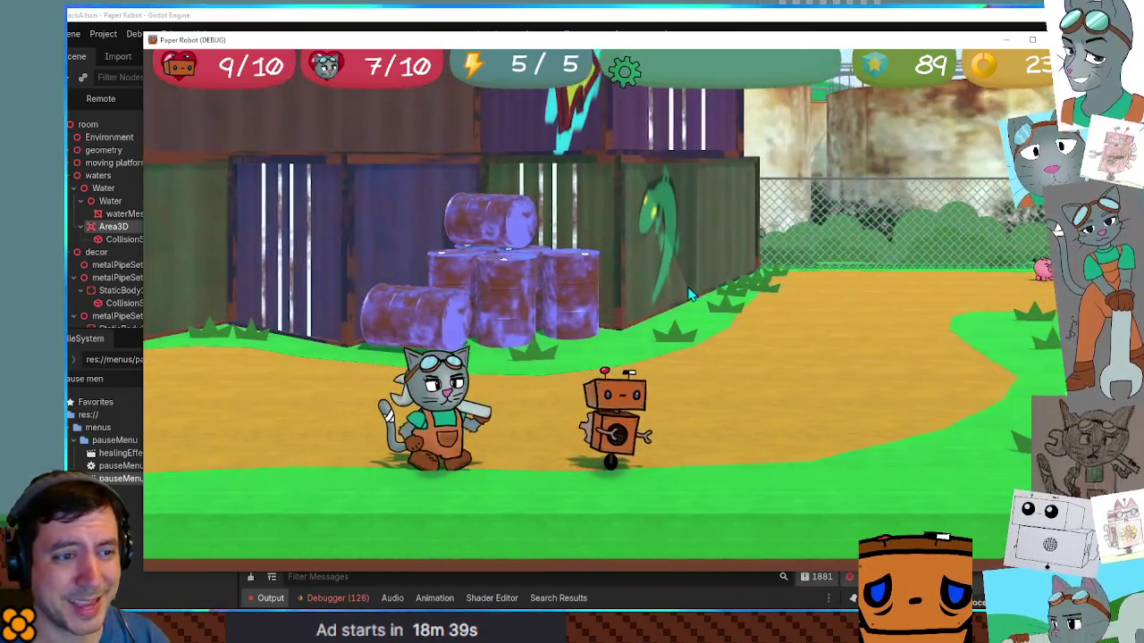
{"action": "key", "text": "Right"}
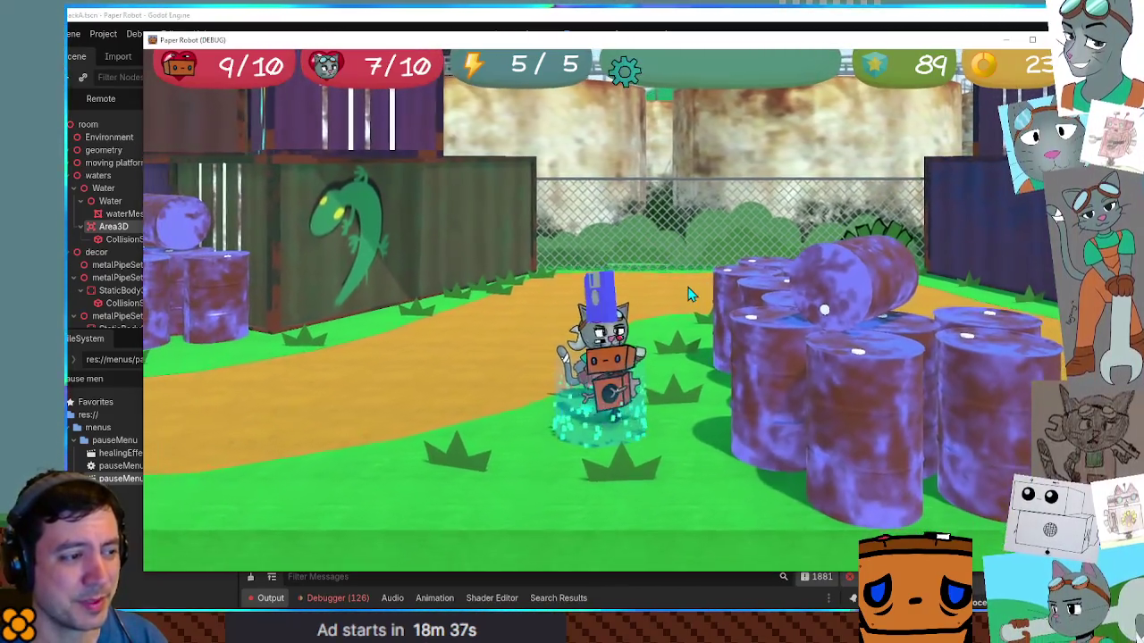
Step: Open and cancel the save prompt twice, then walk into the pigs to start a battle
{"action": "key", "text": "space"}
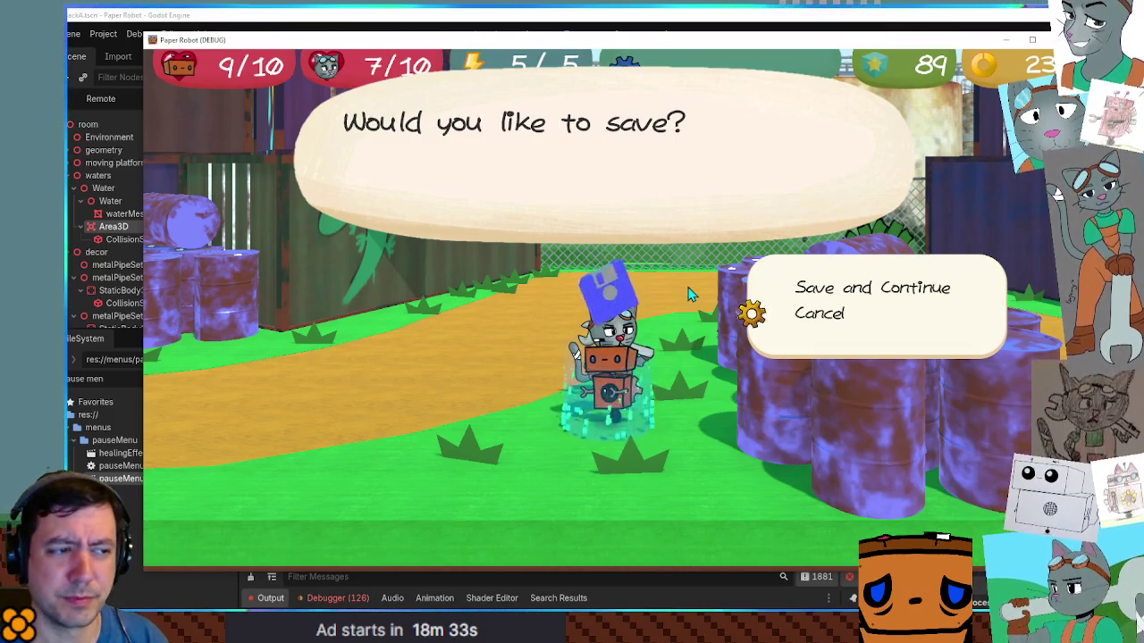
{"action": "key", "text": "space"}
{"action": "key", "text": "Left"}
{"action": "key", "text": "Right"}
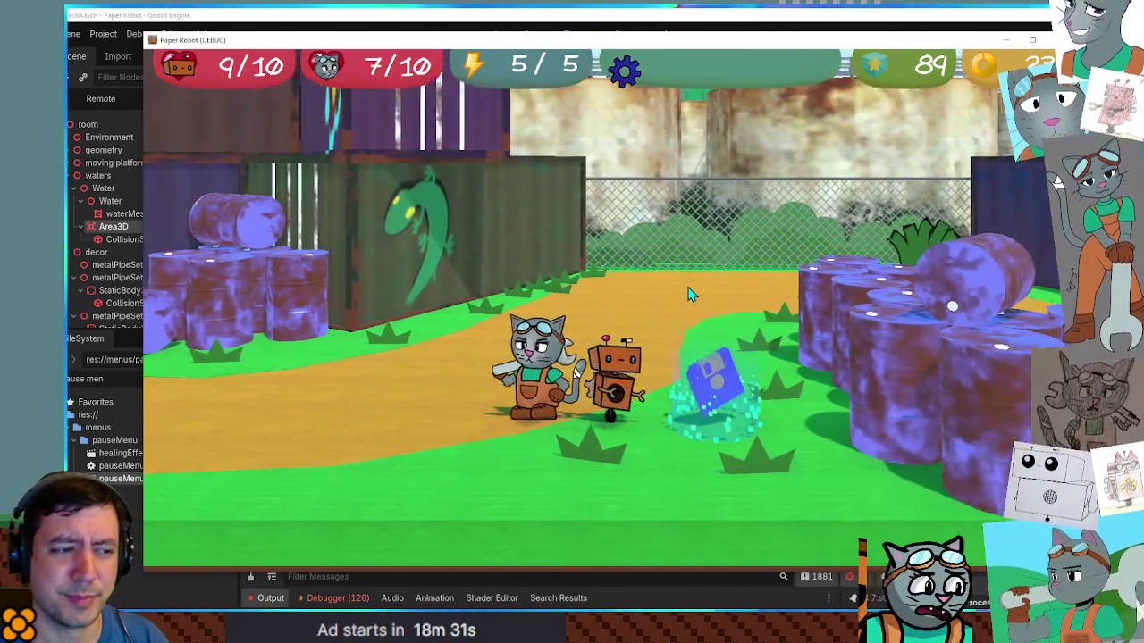
{"action": "key", "text": "space"}
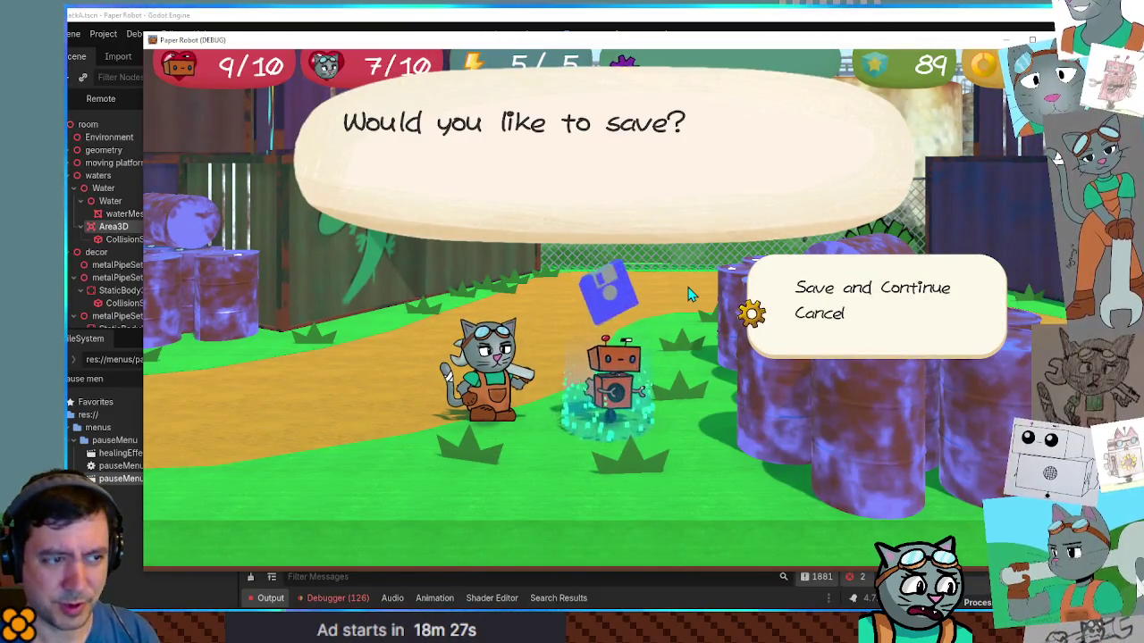
{"action": "key", "text": "space"}
{"action": "key", "text": "Up"}
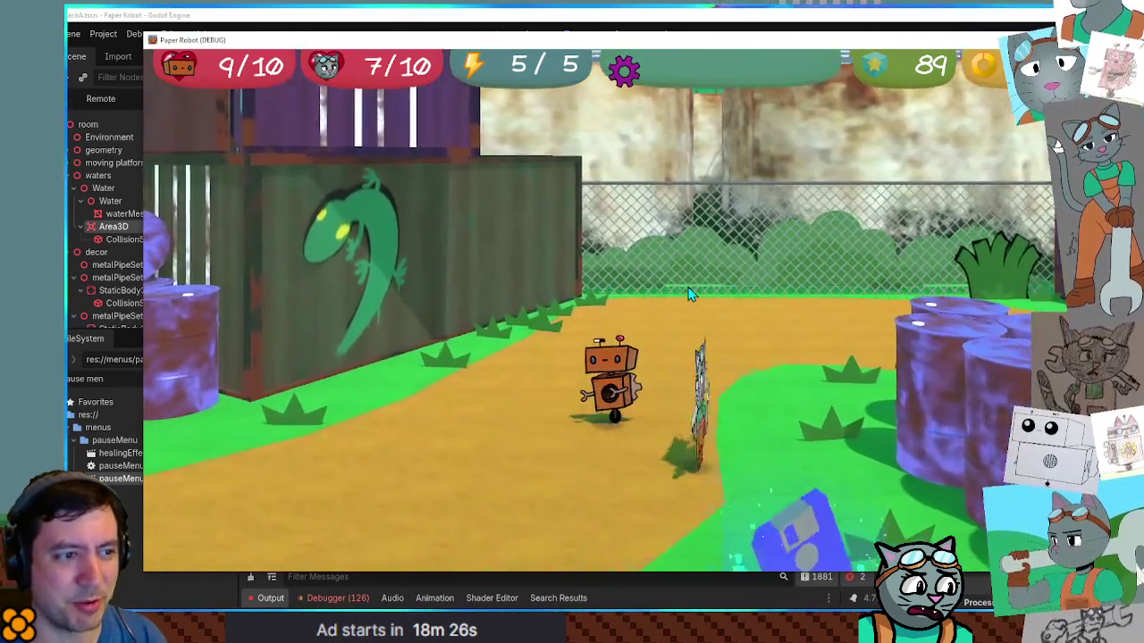
{"action": "key", "text": "Up"}
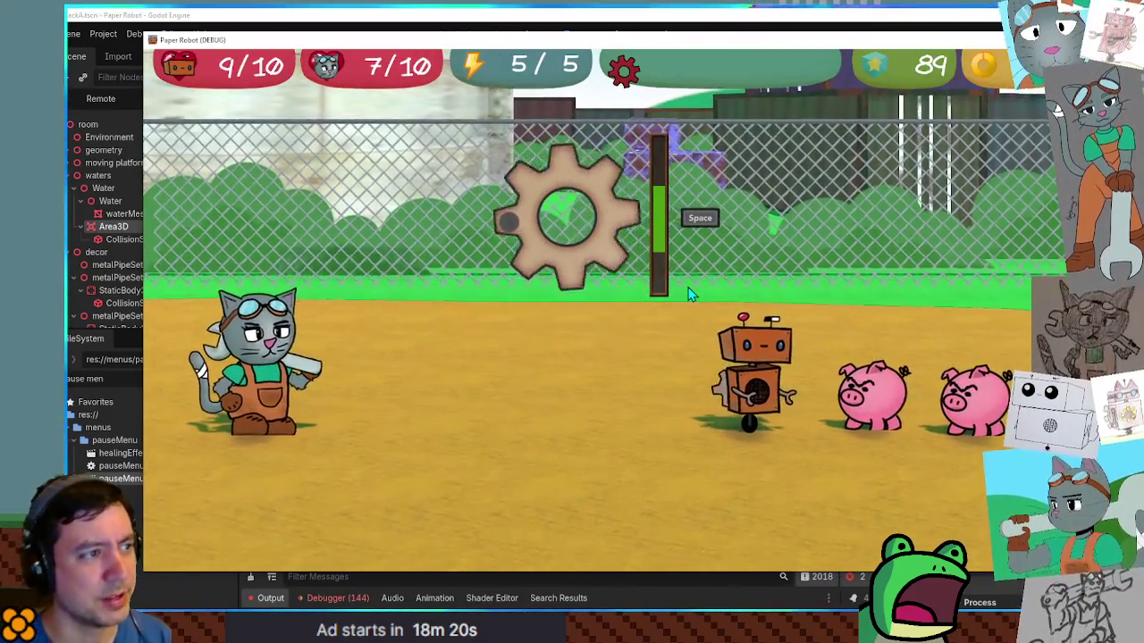
Step: Defeat the pig with Spring Fling and take the HP UP upgrade
{"action": "key", "text": "space"}
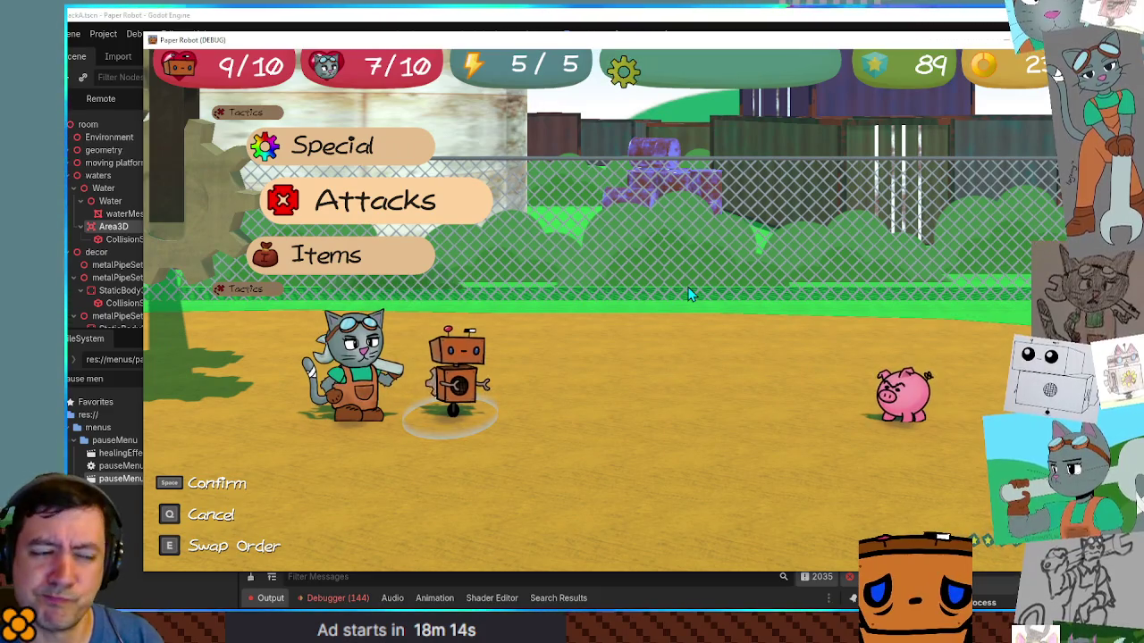
{"action": "key", "text": "space"}
{"action": "key", "text": "Down"}
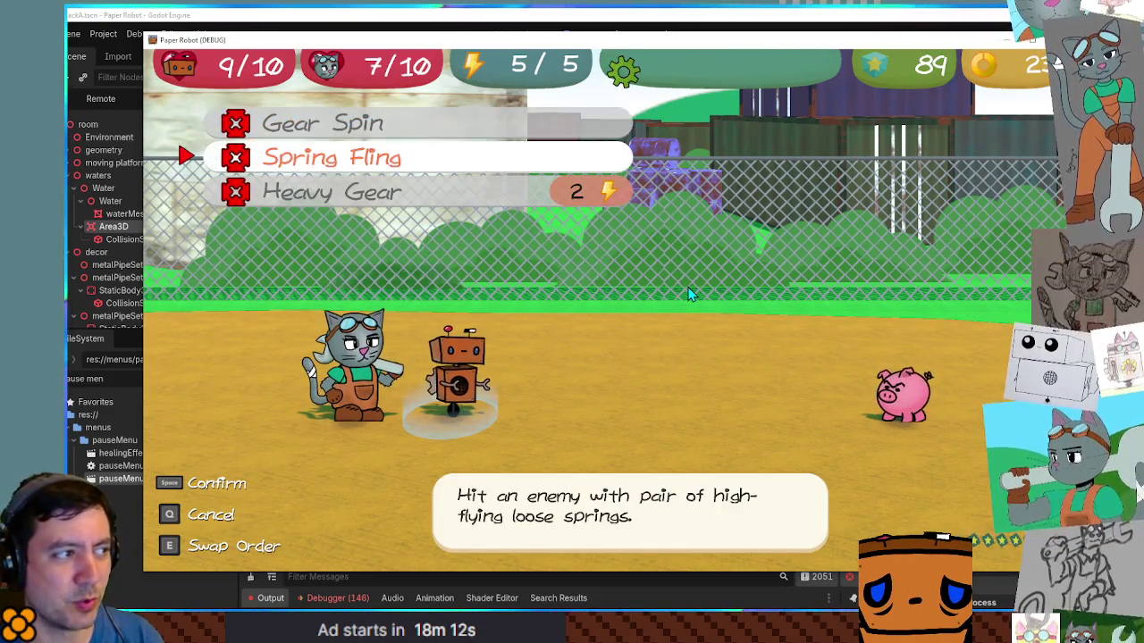
{"action": "key", "text": "space"}
{"action": "key", "text": "space"}
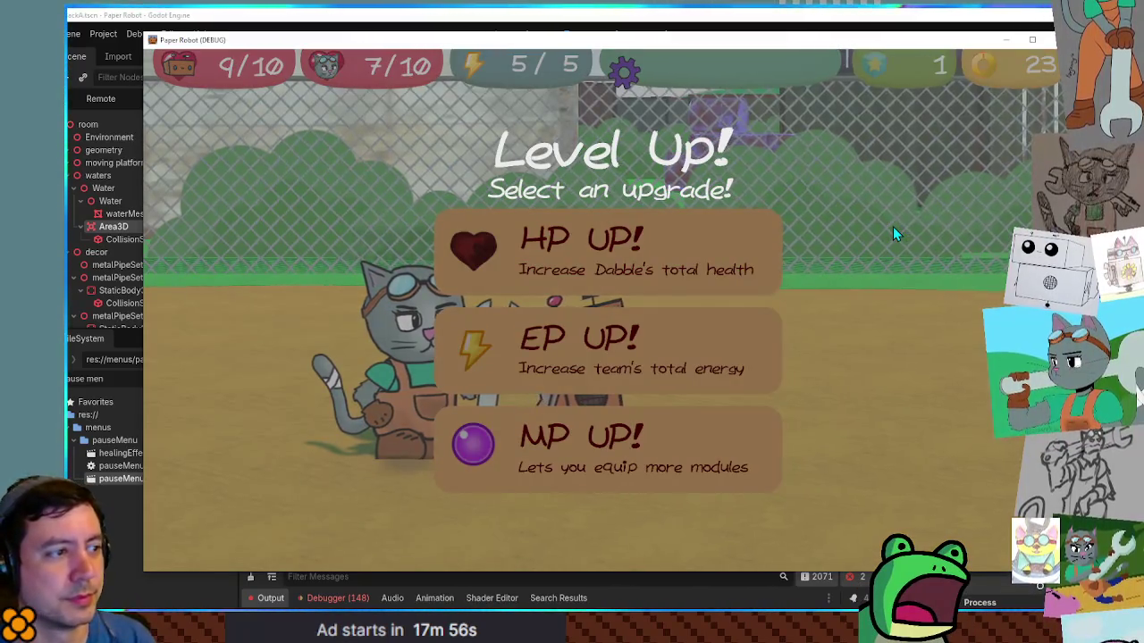
{"action": "key", "text": "Return"}
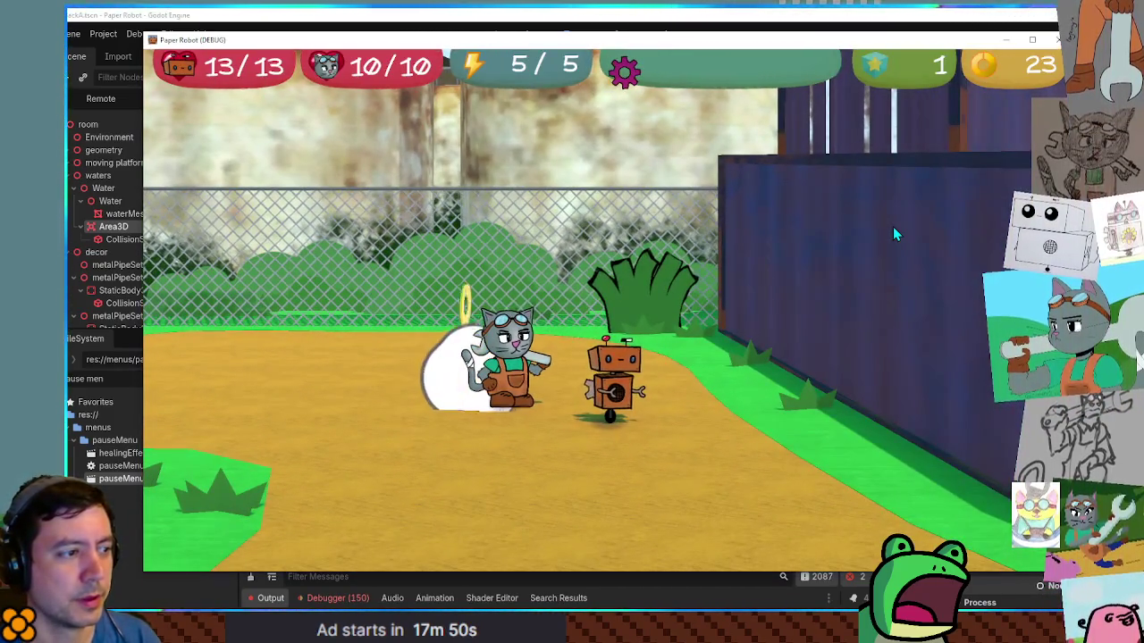
Step: Knock over the barrels to collect a Strawberry
{"action": "key", "text": "w"}
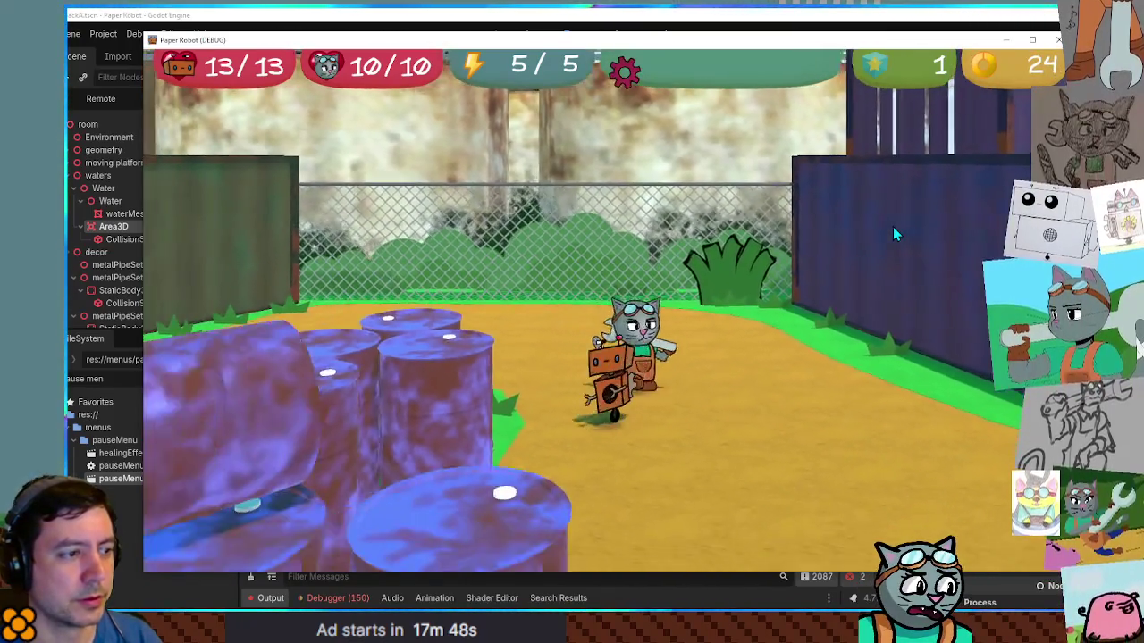
{"action": "key", "text": "w"}
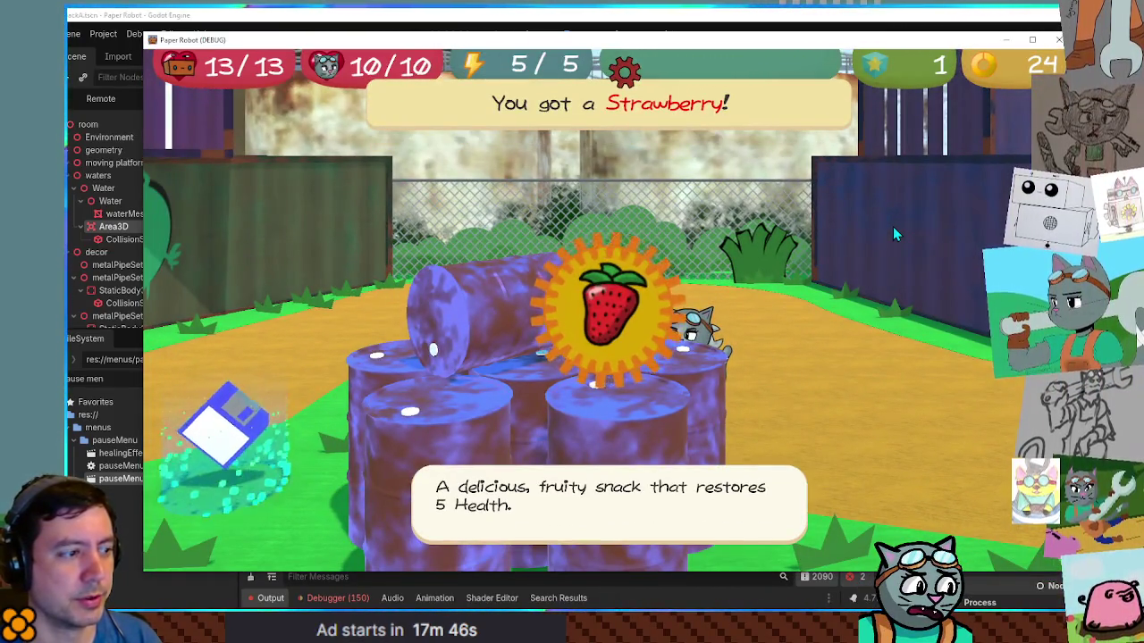
{"action": "key", "text": "Return"}
Step: Walk past the fence into the next area and open the pause menu's Databank page
{"action": "key", "text": "a"}
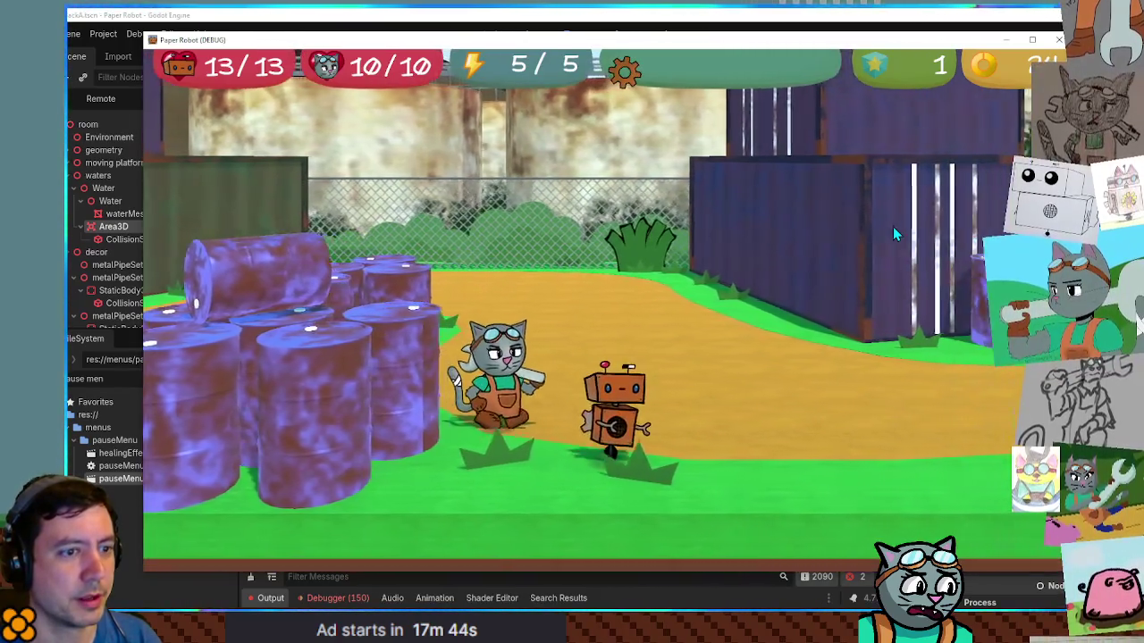
{"action": "key", "text": "w"}
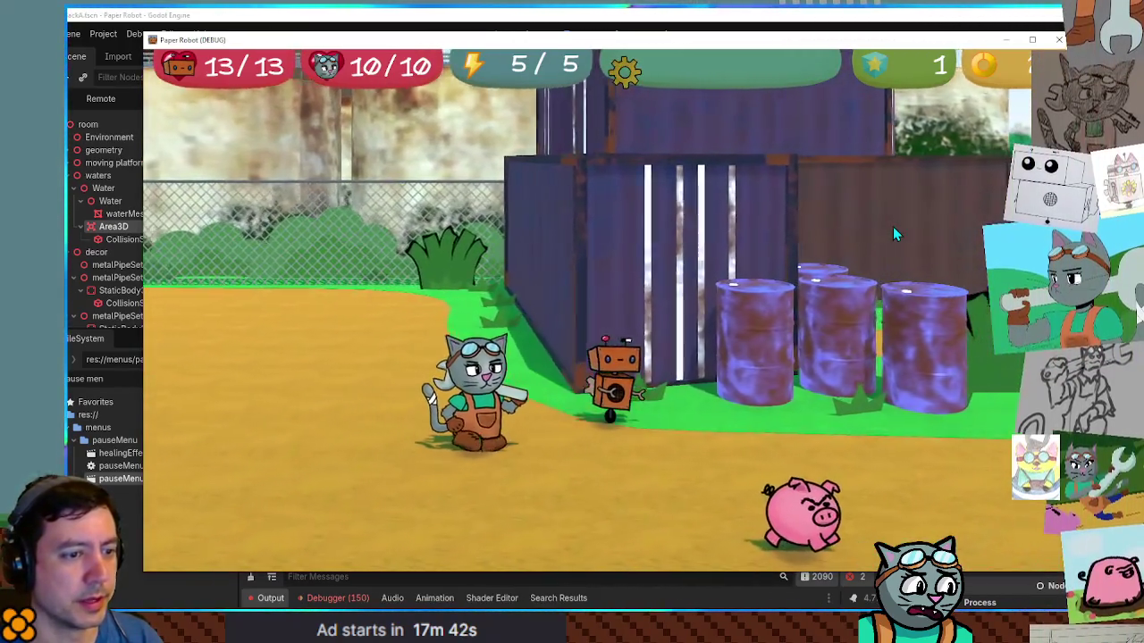
{"action": "key", "text": "d"}
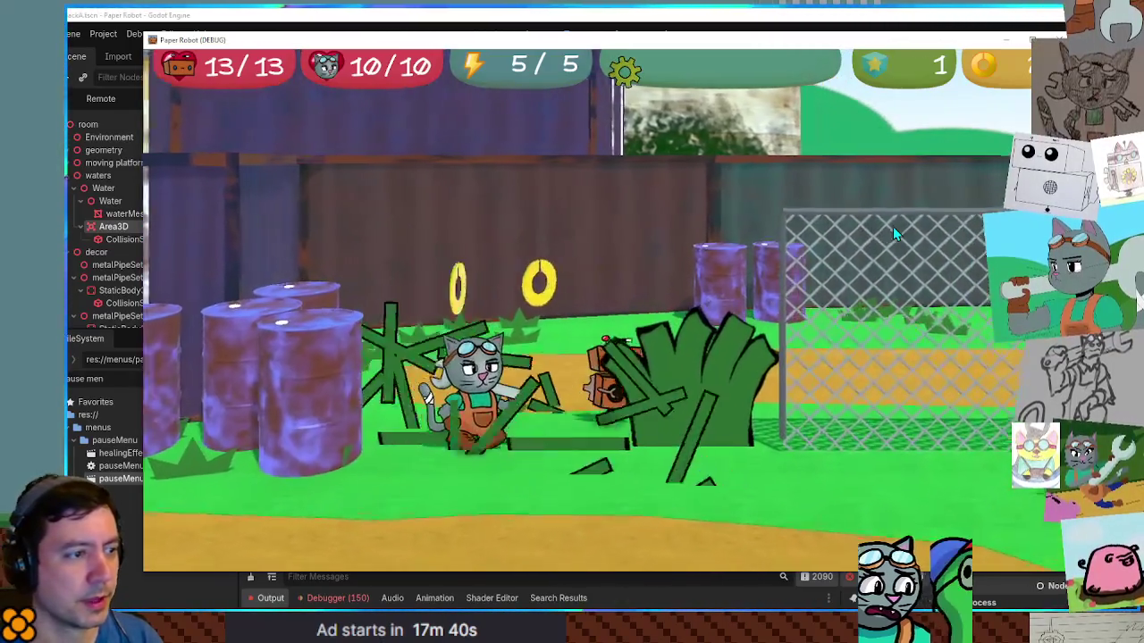
{"action": "key", "text": "a"}
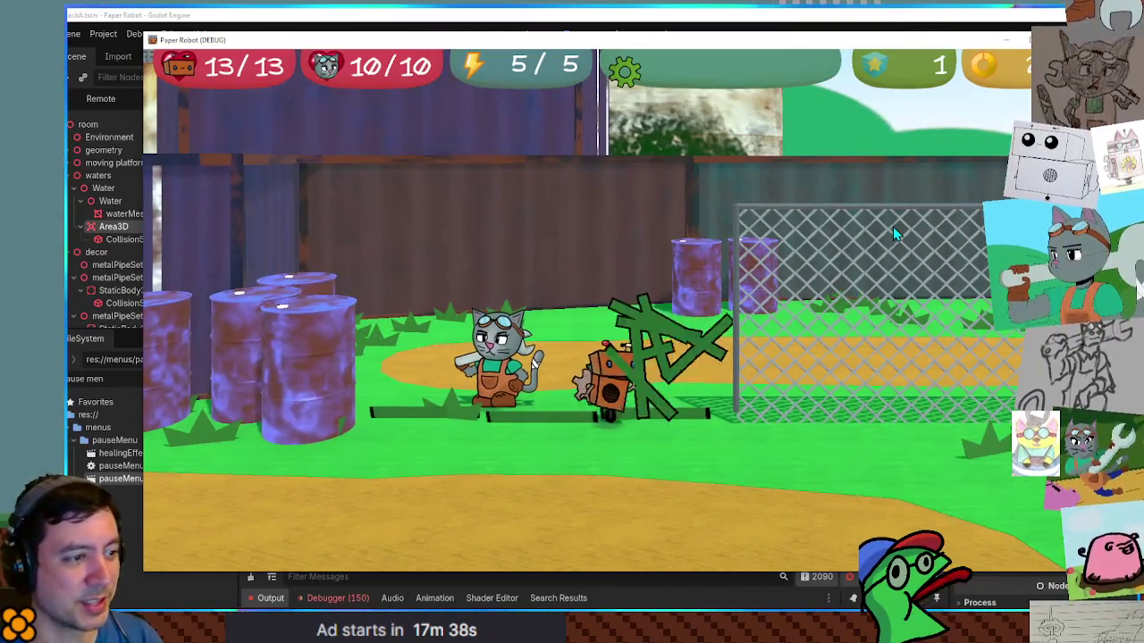
{"action": "key", "text": "s"}
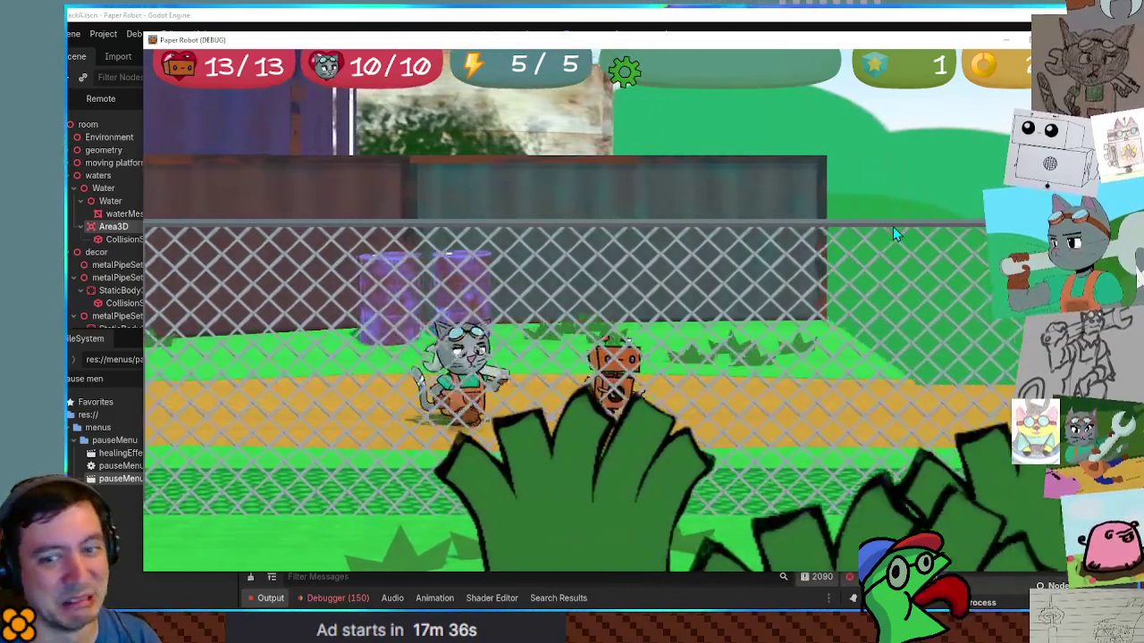
{"action": "key", "text": "d"}
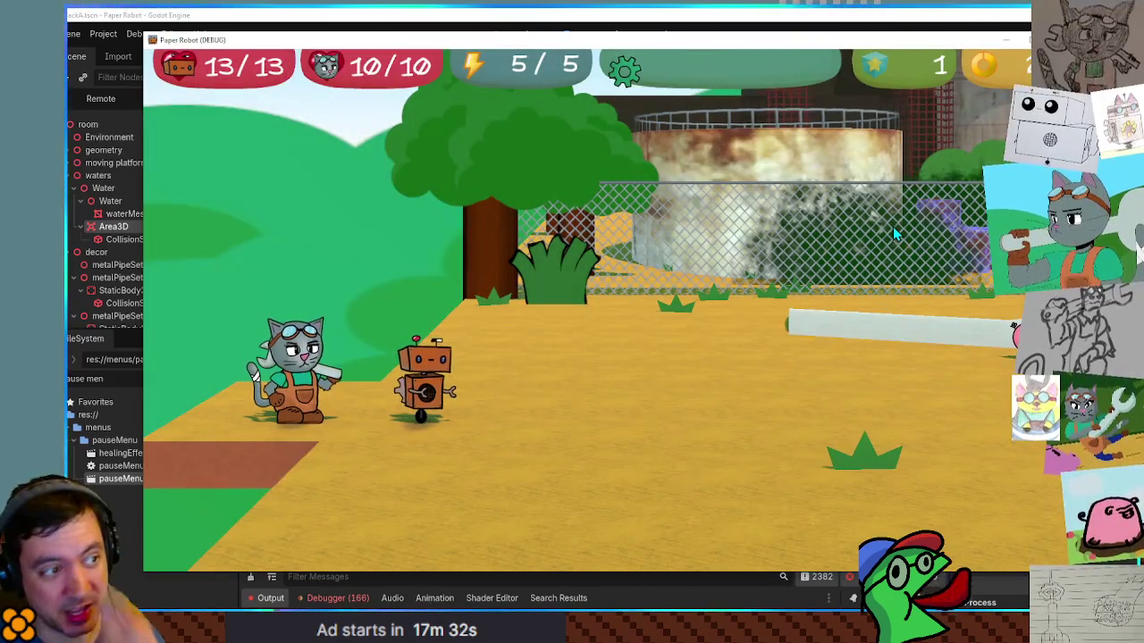
{"action": "key", "text": "d"}
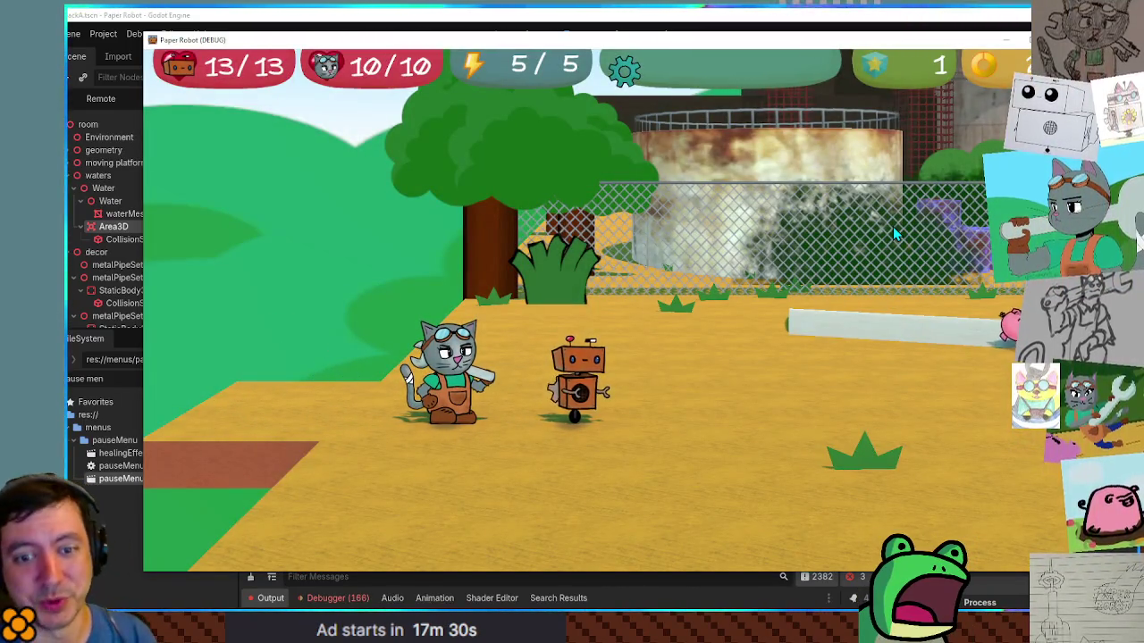
{"action": "key", "text": "d"}
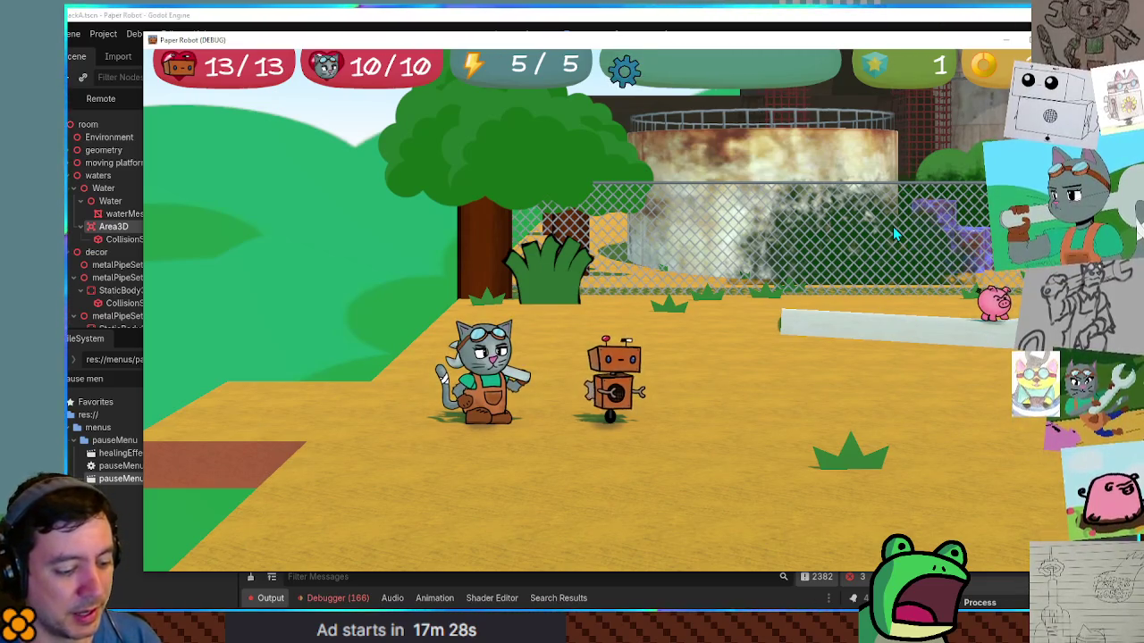
{"action": "key", "text": "Escape"}
{"action": "key", "text": "Down"}
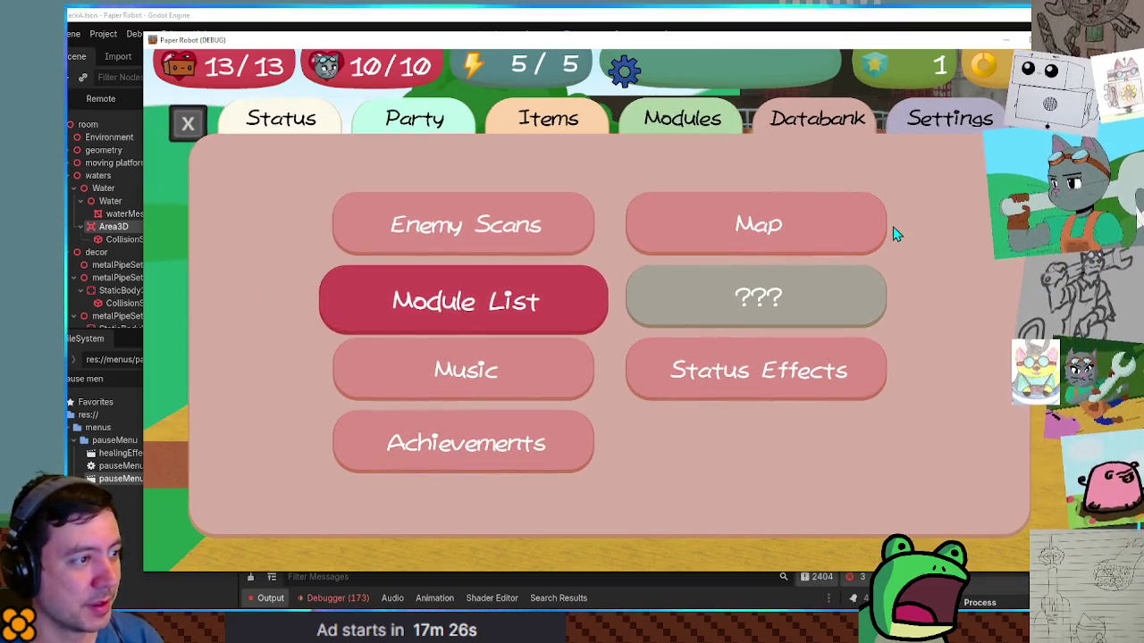
{"action": "key", "text": "Return"}
{"action": "key", "text": "Down"}
{"action": "key", "text": "Down"}
{"action": "key", "text": "Down"}
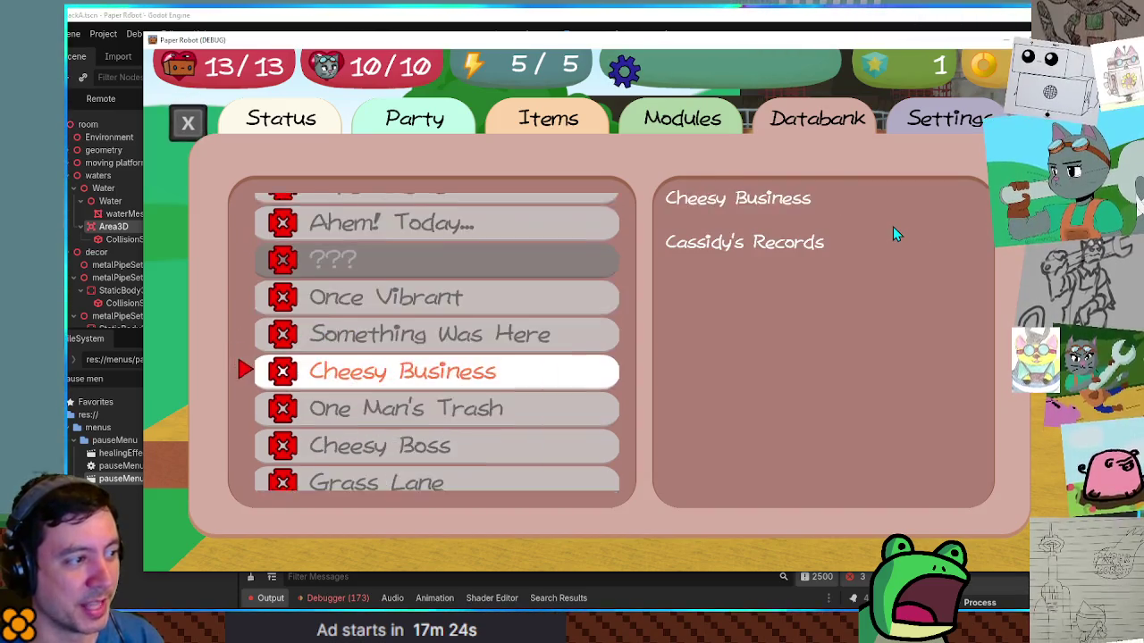
{"action": "key", "text": "Down"}
{"action": "key", "text": "Down"}
{"action": "key", "text": "Down"}
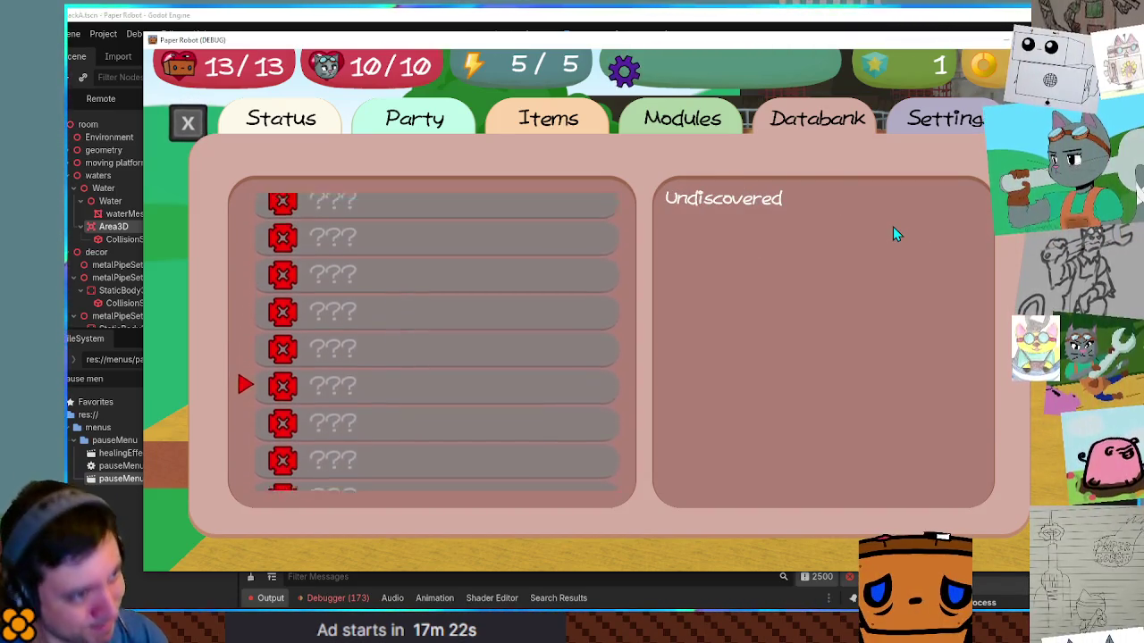
{"action": "key", "text": "Down"}
{"action": "key", "text": "Down"}
{"action": "key", "text": "Down"}
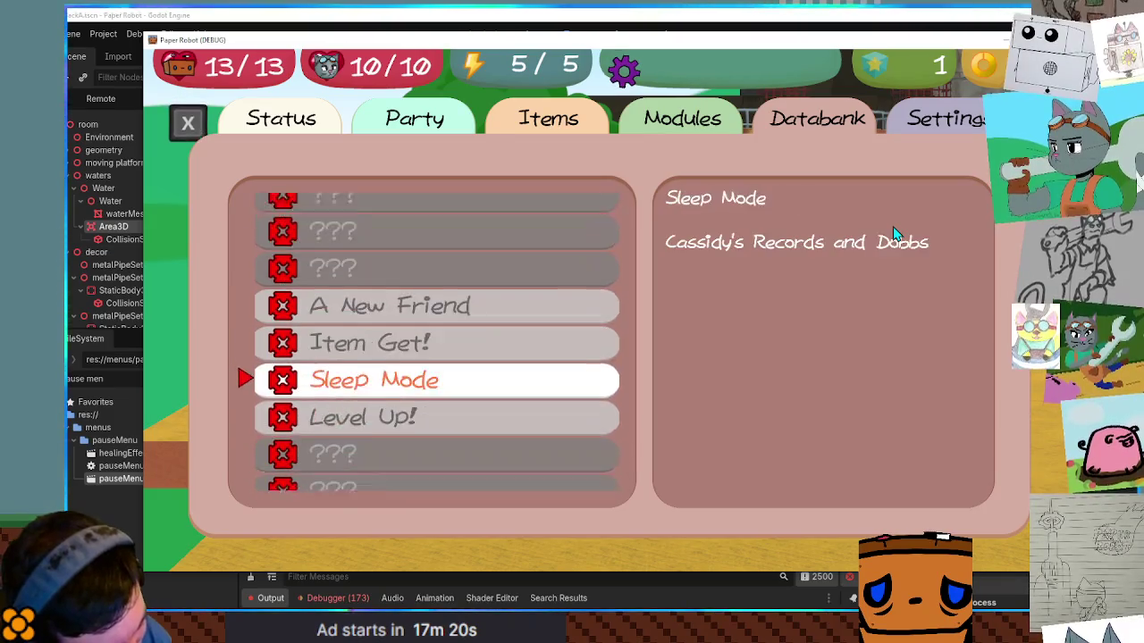
{"action": "key", "text": "Down"}
{"action": "key", "text": "Down"}
{"action": "key", "text": "Down"}
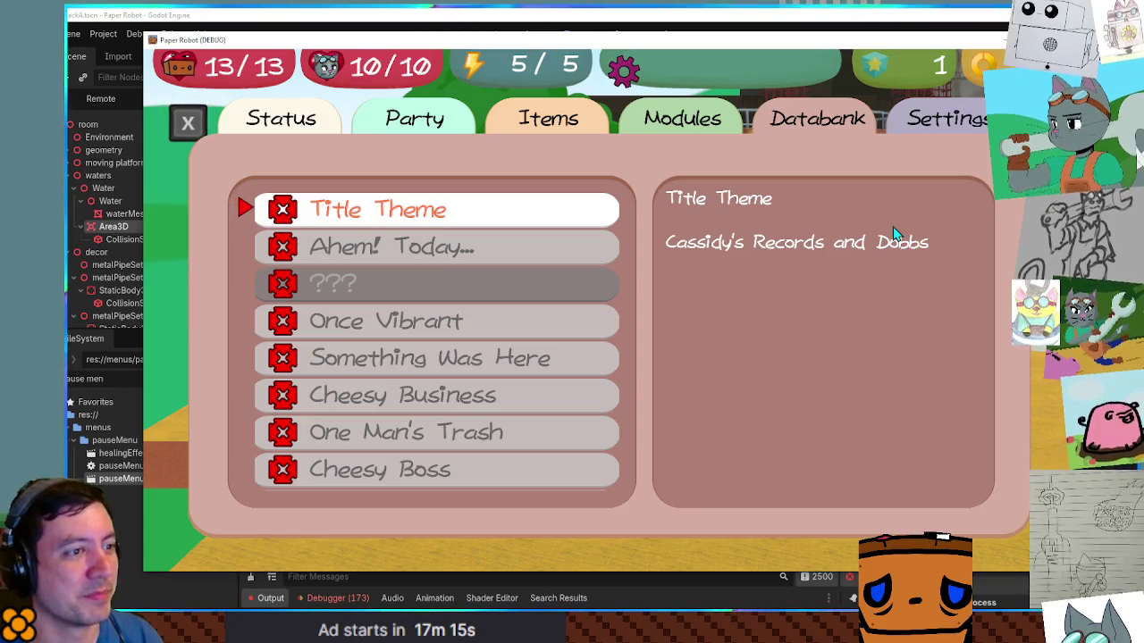
{"action": "key", "text": "Escape"}
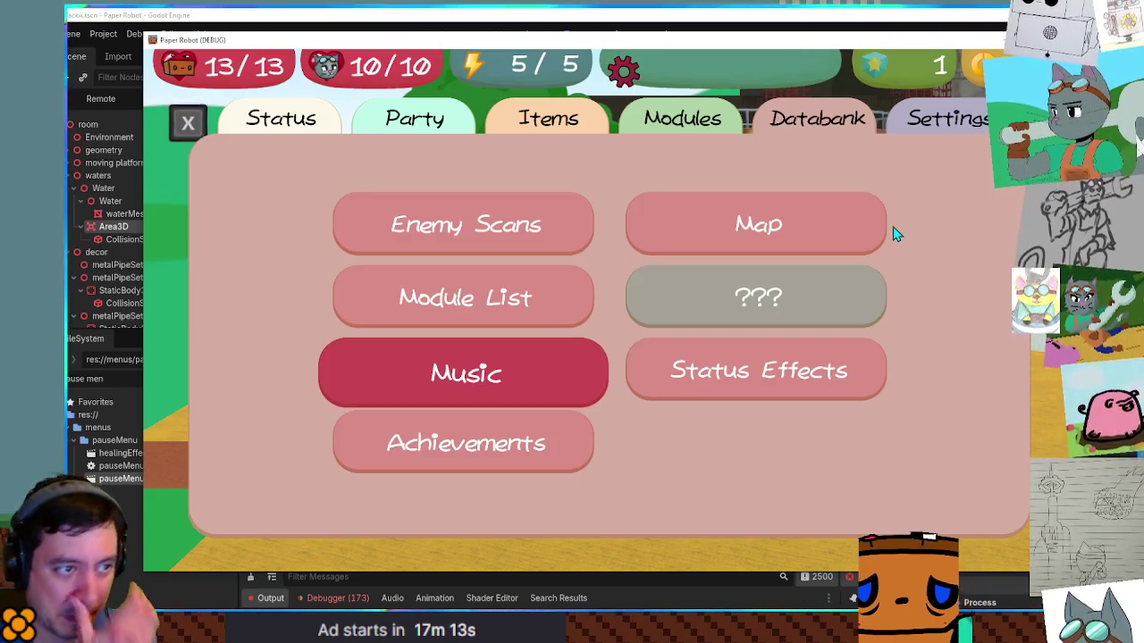
{"action": "key", "text": "Escape"}
{"action": "key", "text": "Right"}
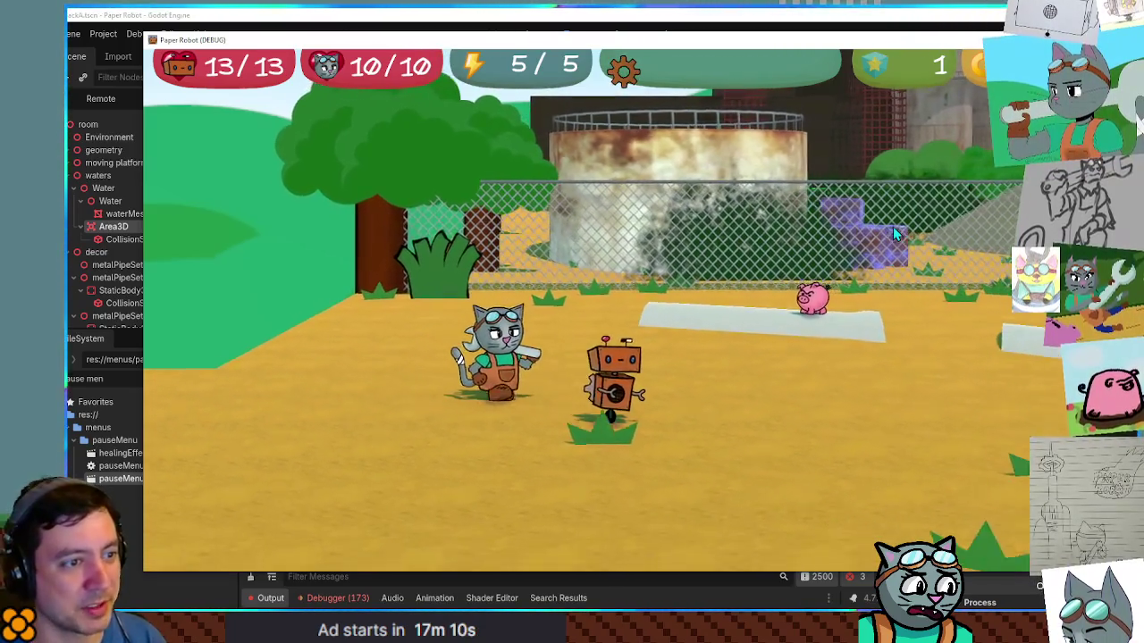
Step: Walk the cat right through the junkyard toward the pipe
{"action": "key", "text": "Right"}
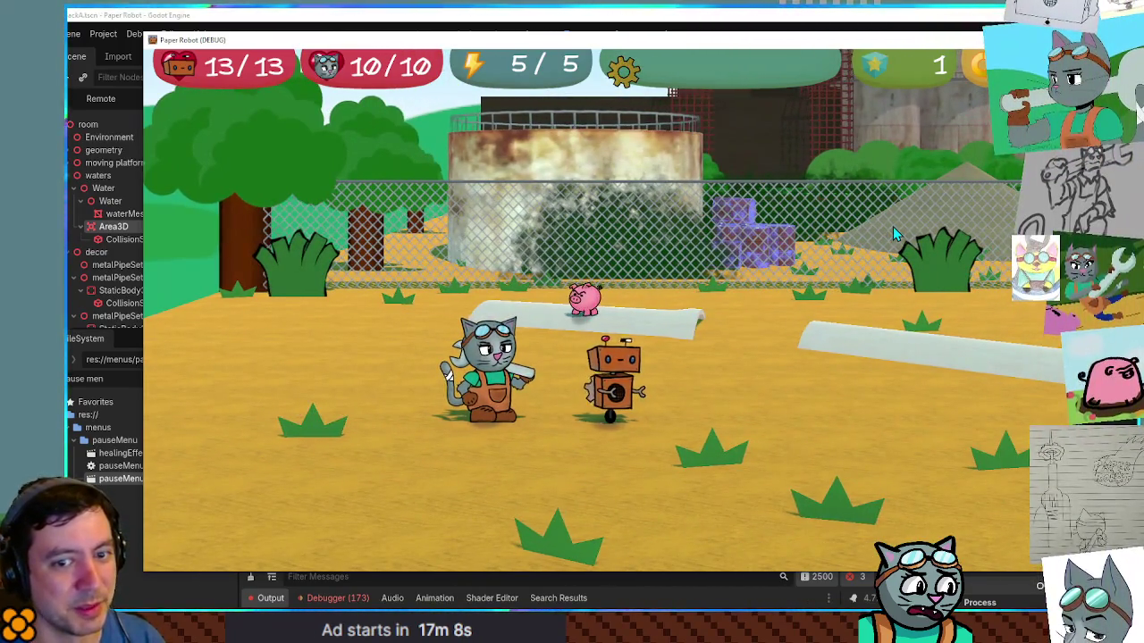
{"action": "key", "text": "Right"}
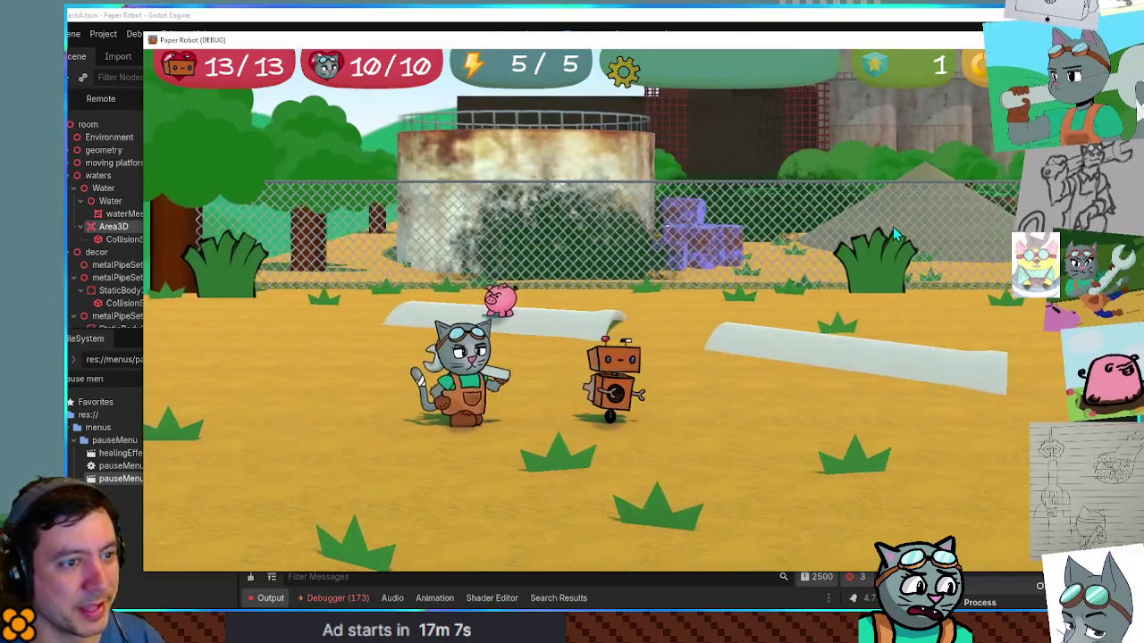
{"action": "key", "text": "Down"}
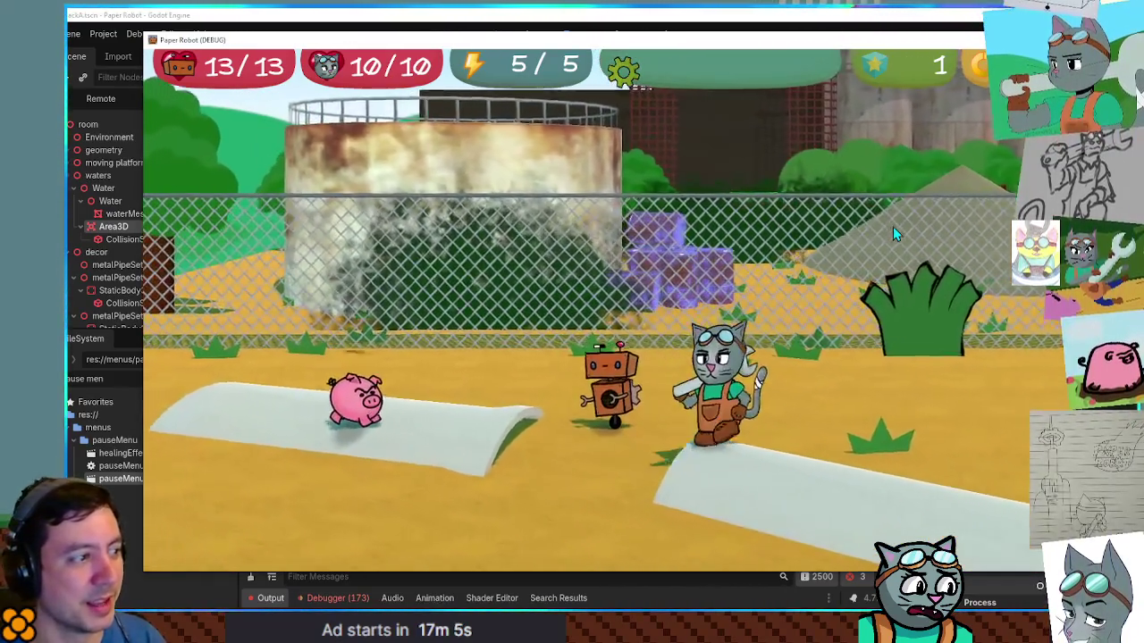
{"action": "key", "text": "Left"}
{"action": "key", "text": "Up"}
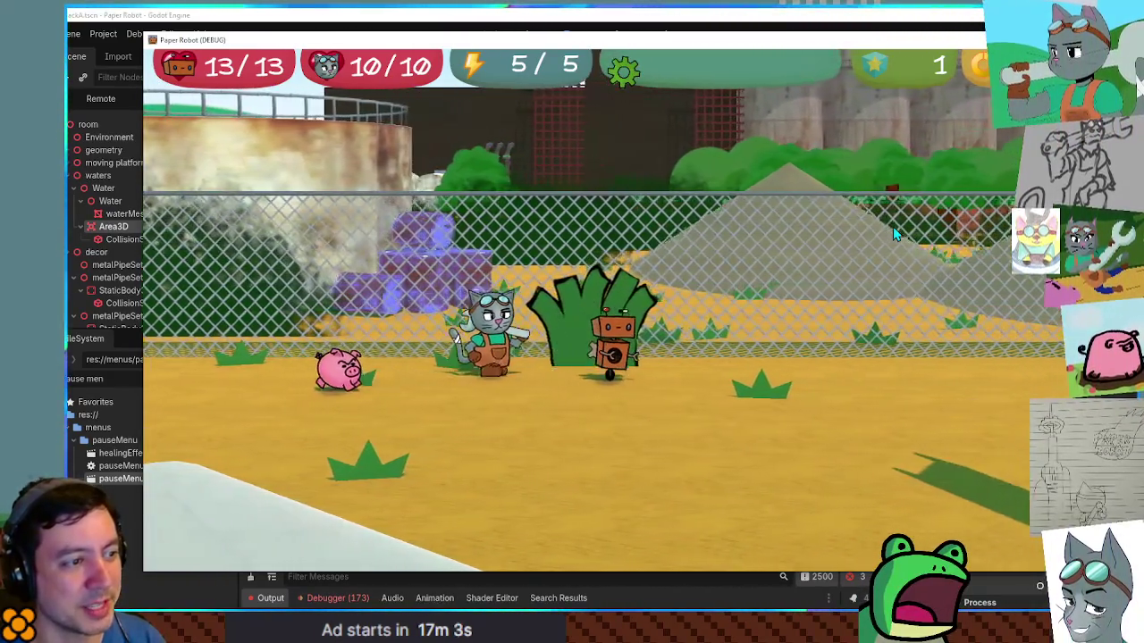
{"action": "key", "text": "Right"}
{"action": "key", "text": "Down"}
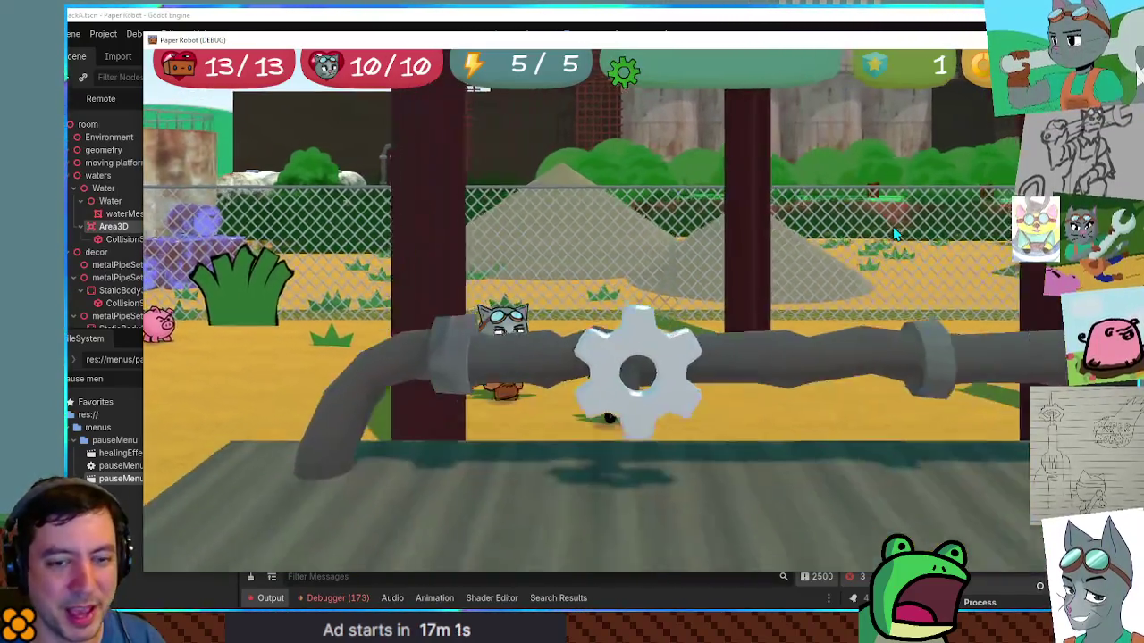
{"action": "key", "text": "Right"}
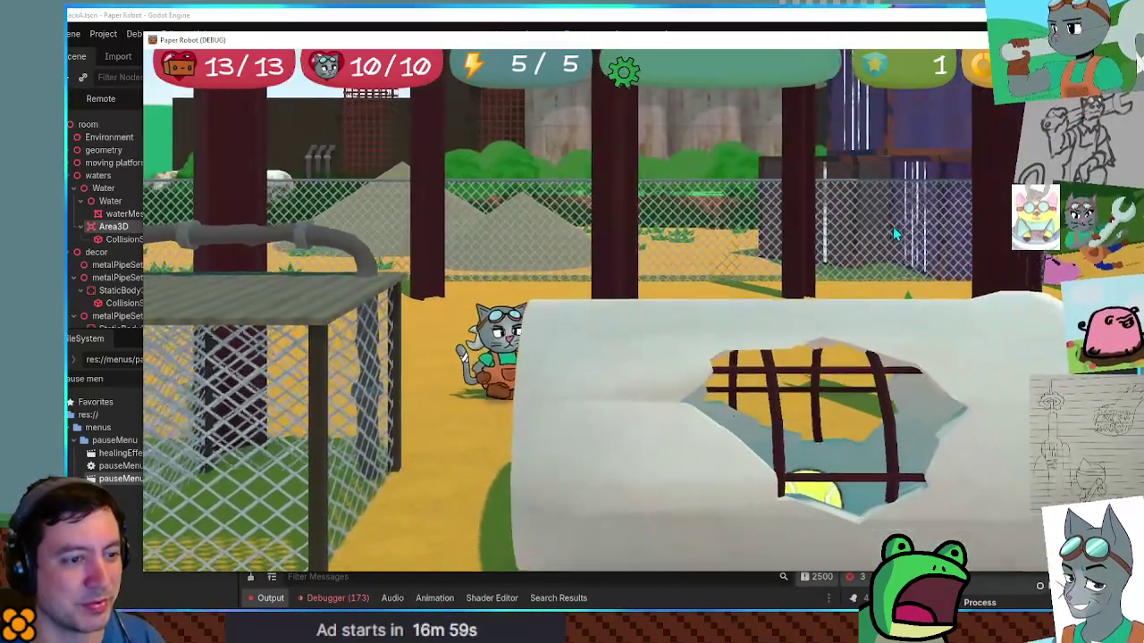
Step: Grab the Tennis Ball from the pipe cage, then continue past the containers to the farm
{"action": "key", "text": "Up"}
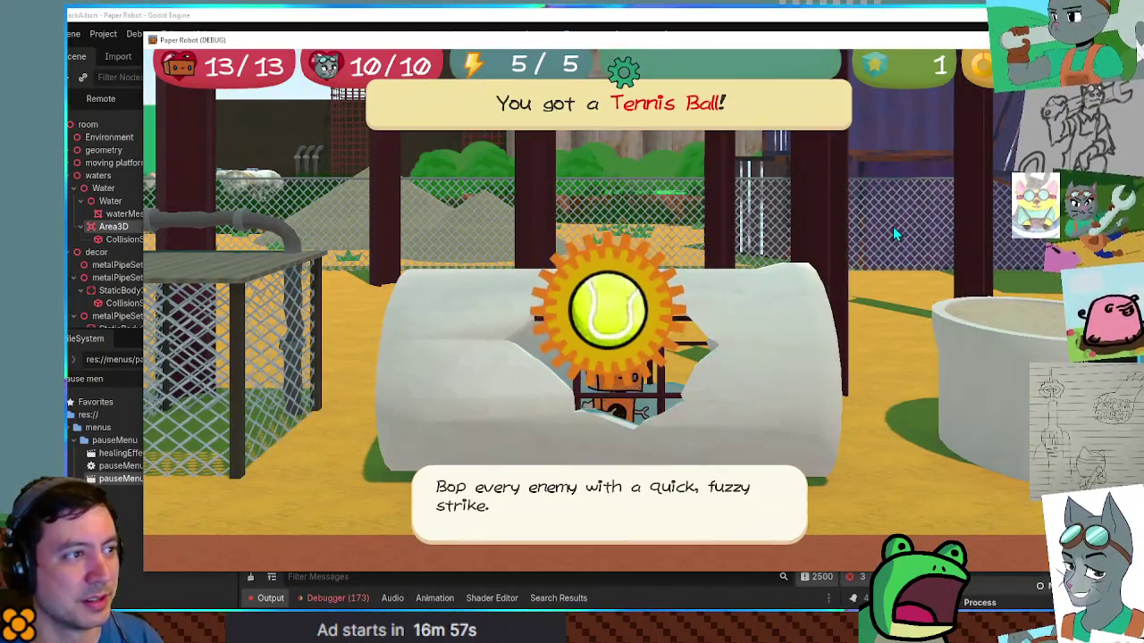
{"action": "key", "text": "Right"}
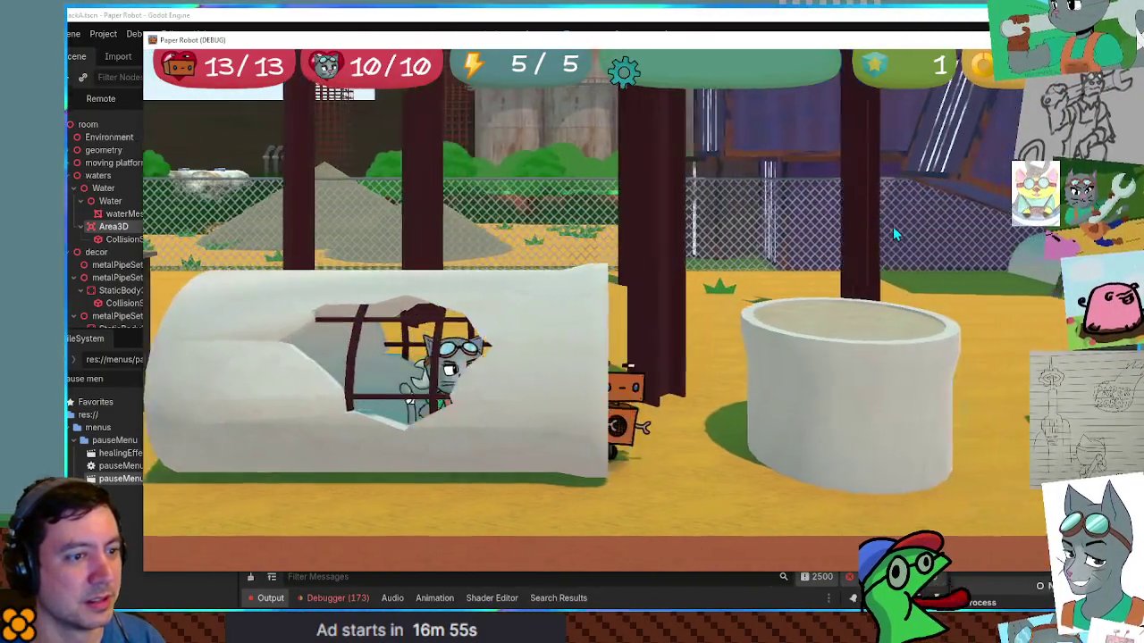
{"action": "key", "text": "Down"}
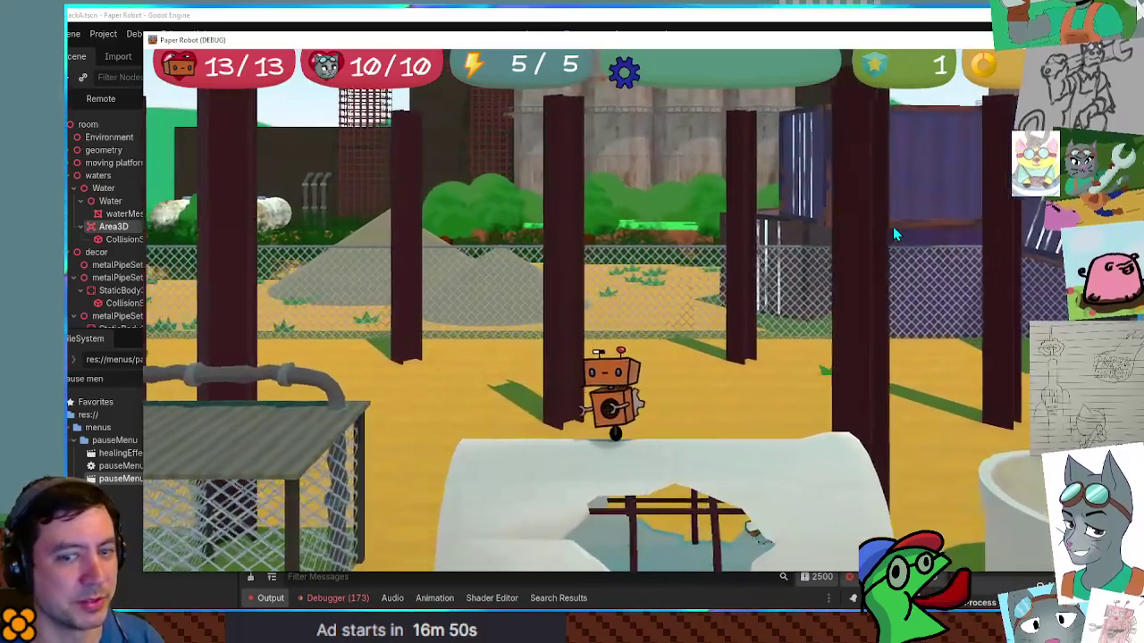
{"action": "key", "text": "Up"}
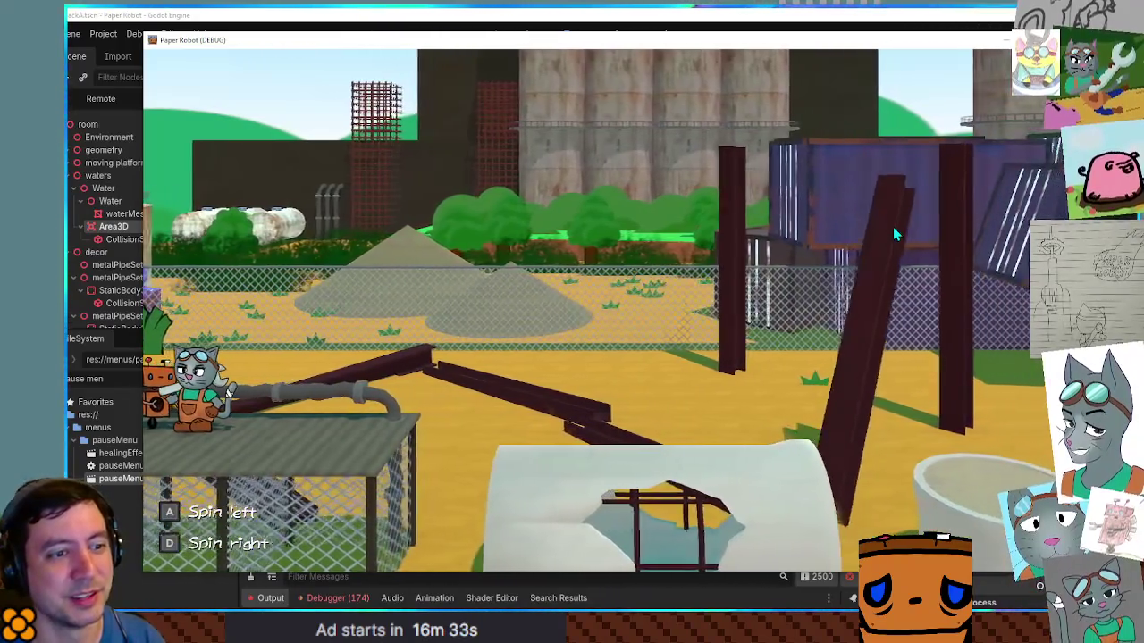
{"action": "key", "text": "w"}
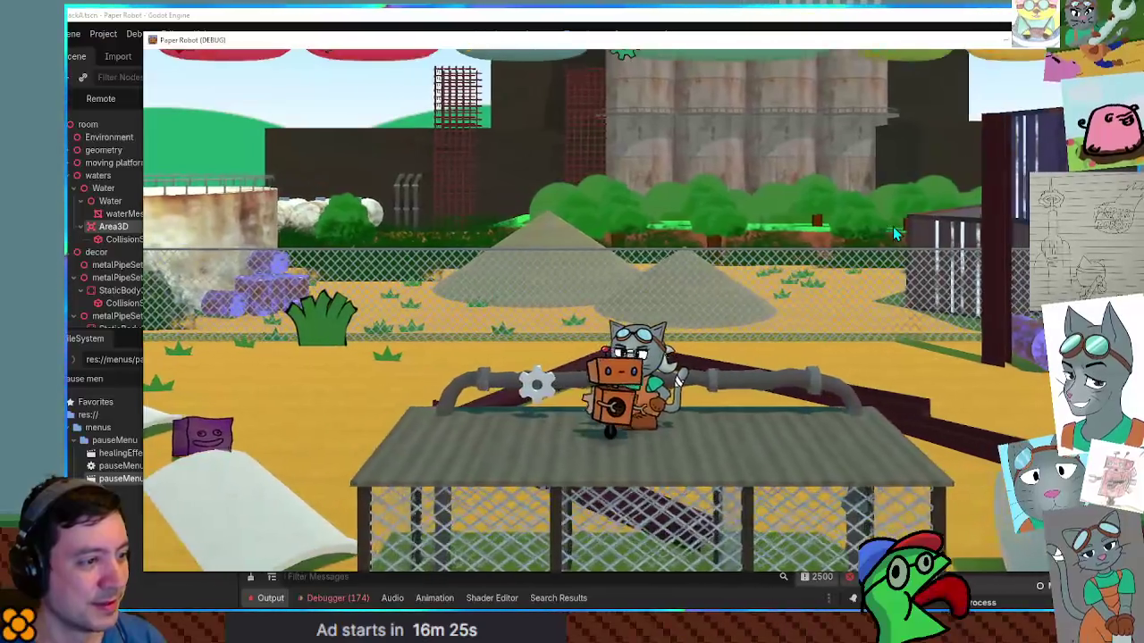
{"action": "key", "text": "d"}
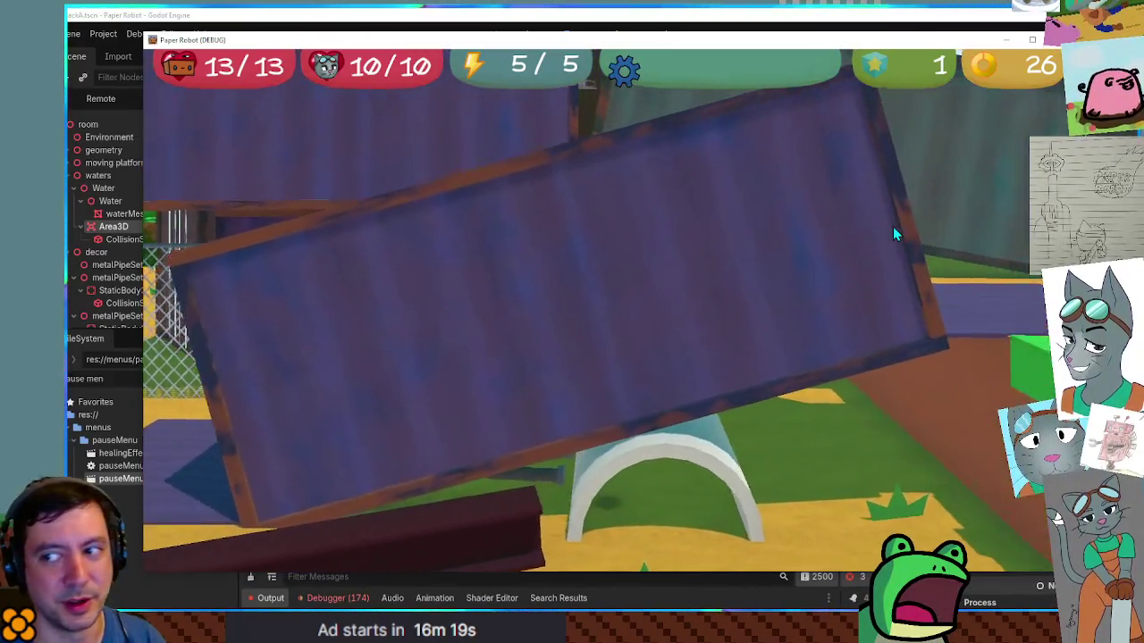
{"action": "key", "text": "a"}
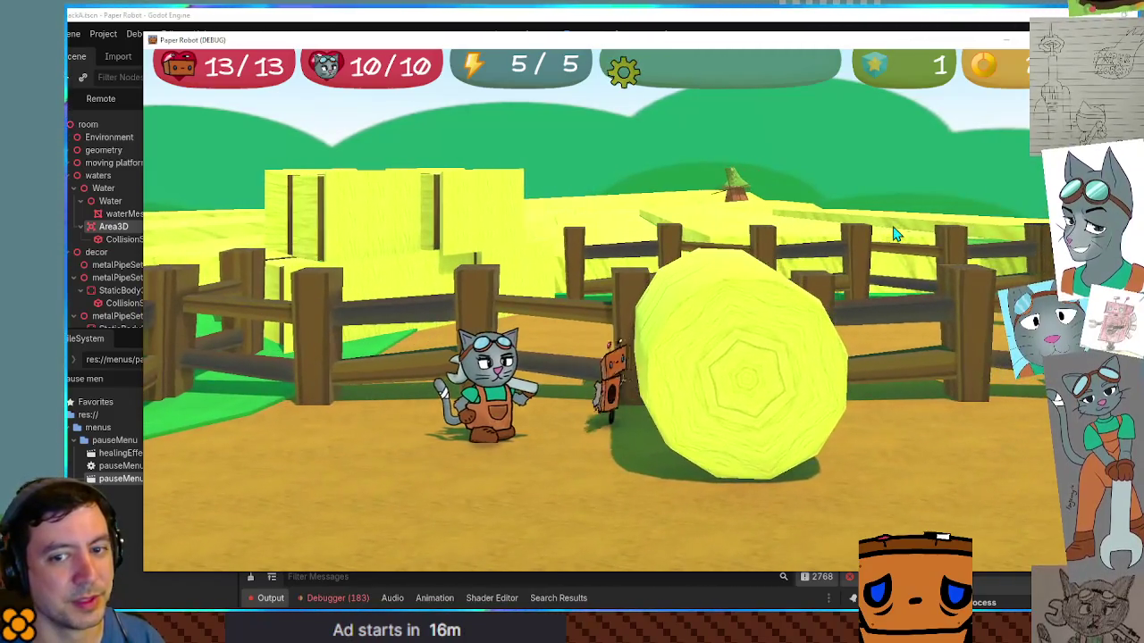
Step: Walk through the farm into the brick storeroom and take Spring Barrage from the chest
{"action": "key", "text": "d"}
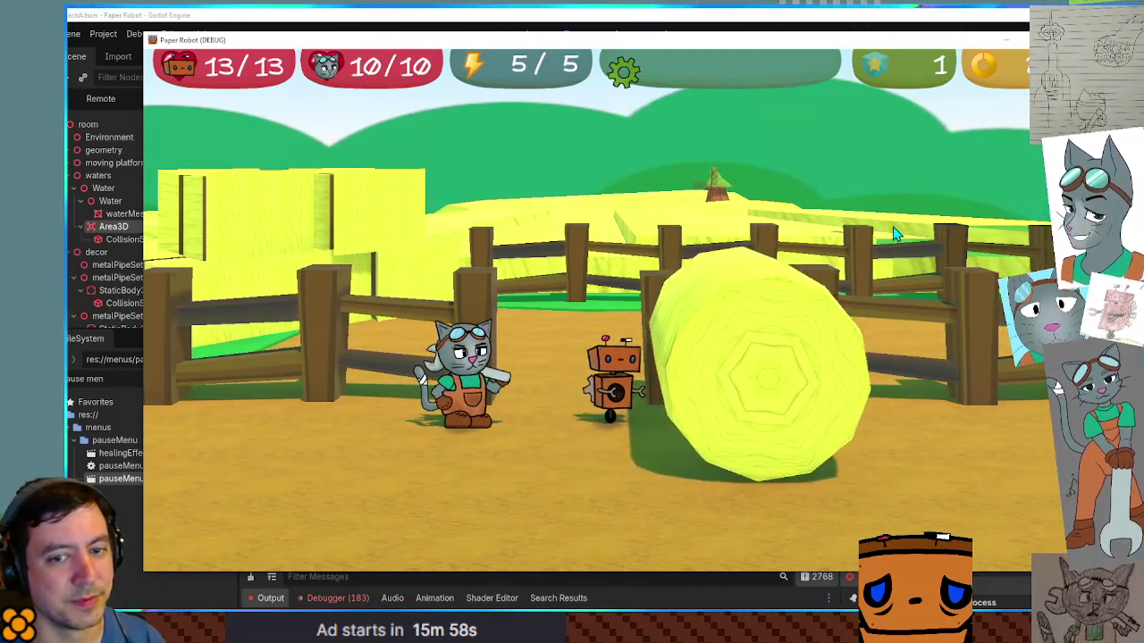
{"action": "key", "text": "w"}
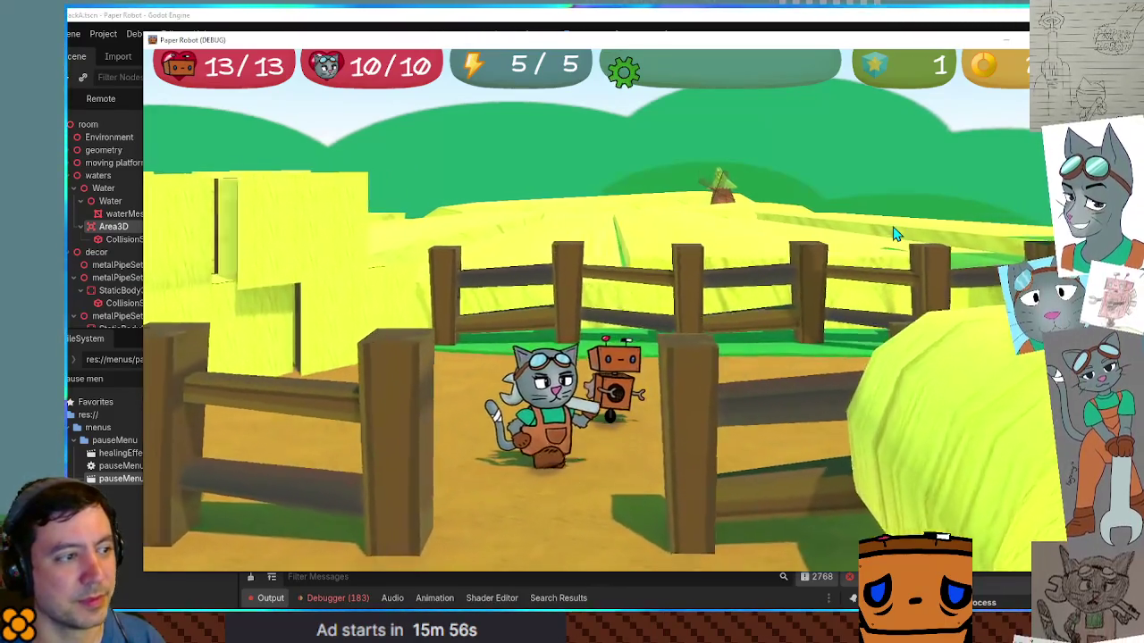
{"action": "key", "text": "d"}
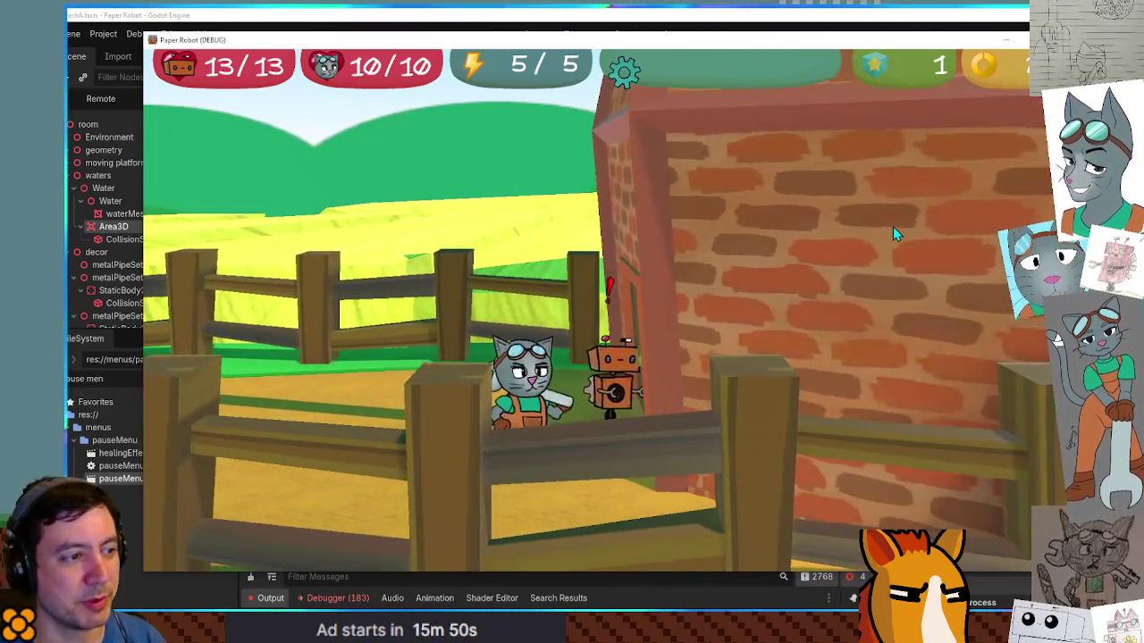
{"action": "key", "text": "d"}
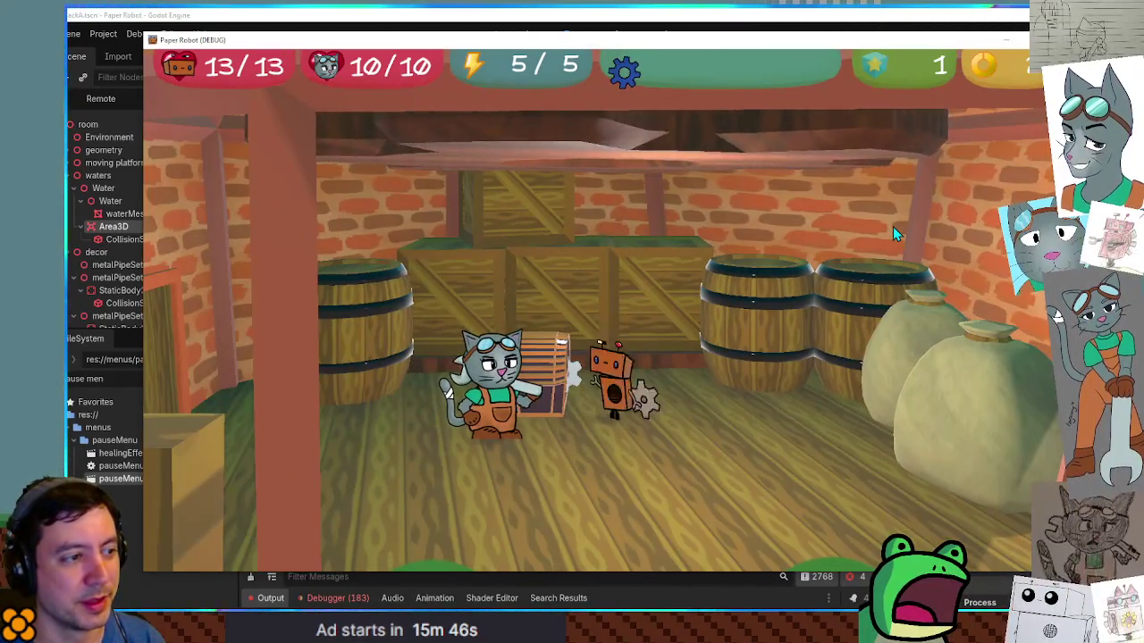
{"action": "key", "text": "d"}
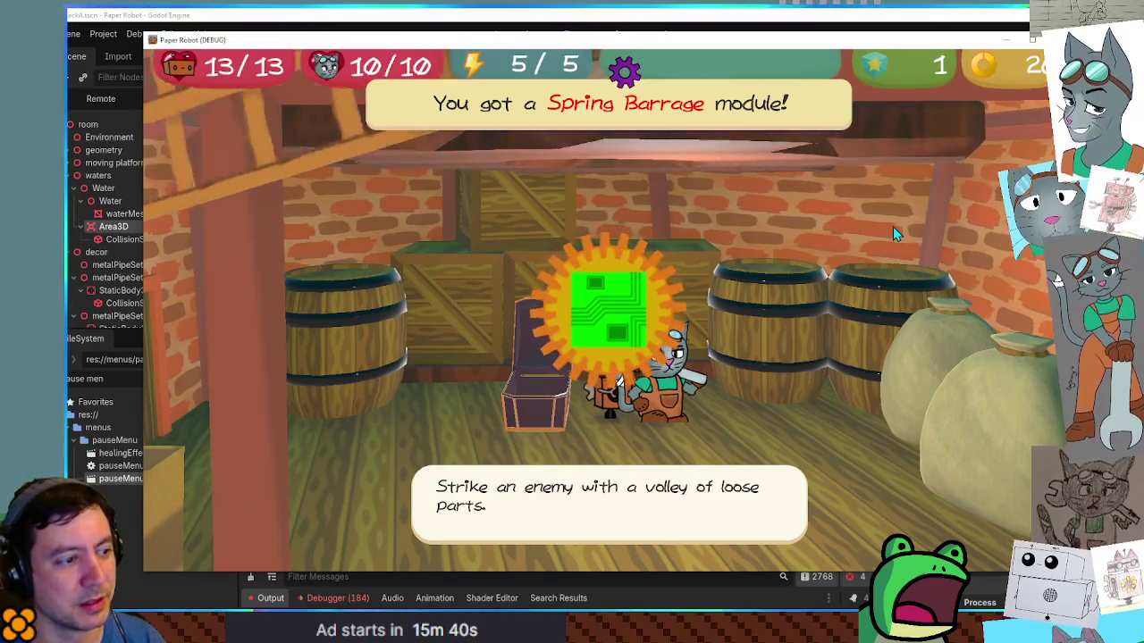
{"action": "key", "text": "s"}
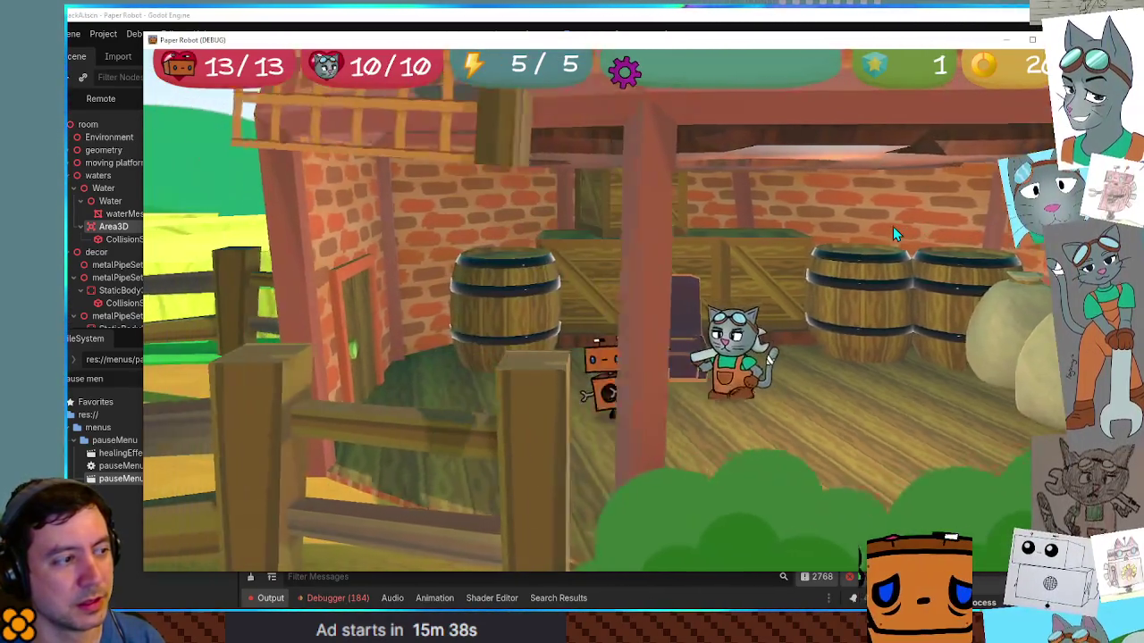
{"action": "key", "text": "s"}
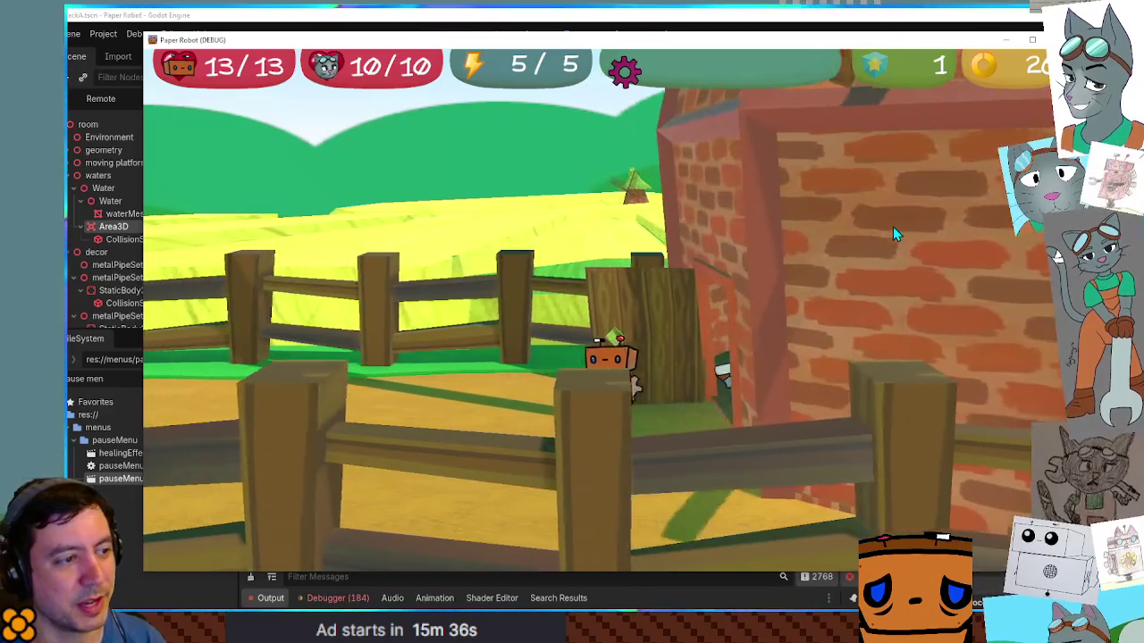
Step: Switch control to the robot and finish the farmer frog's hay dialogue
{"action": "key", "text": "Tab"}
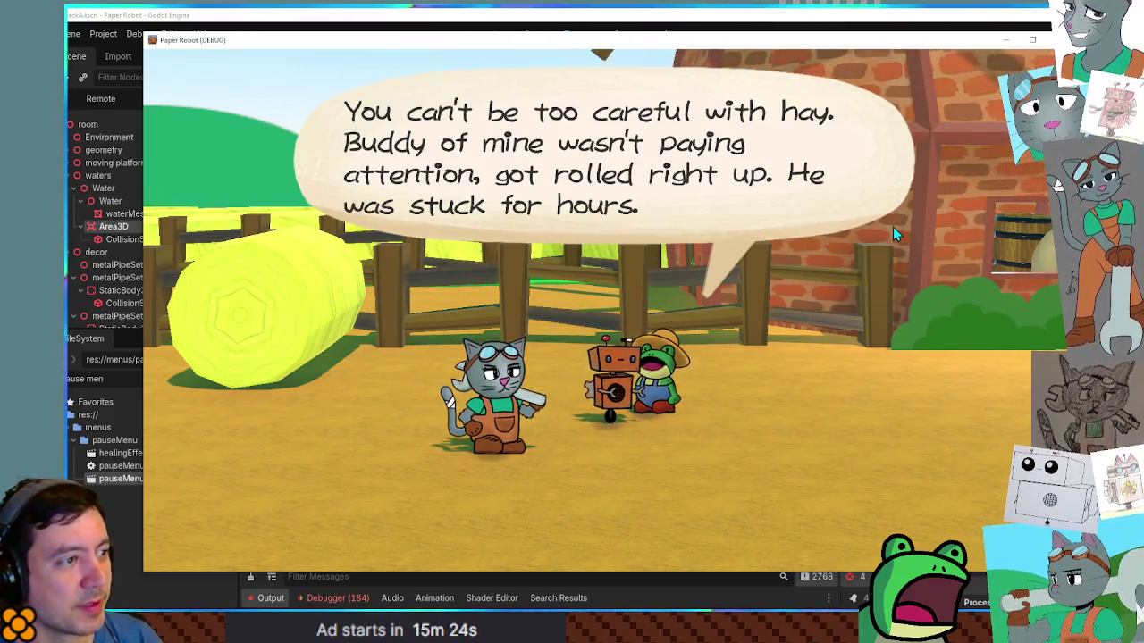
{"action": "key", "text": "space"}
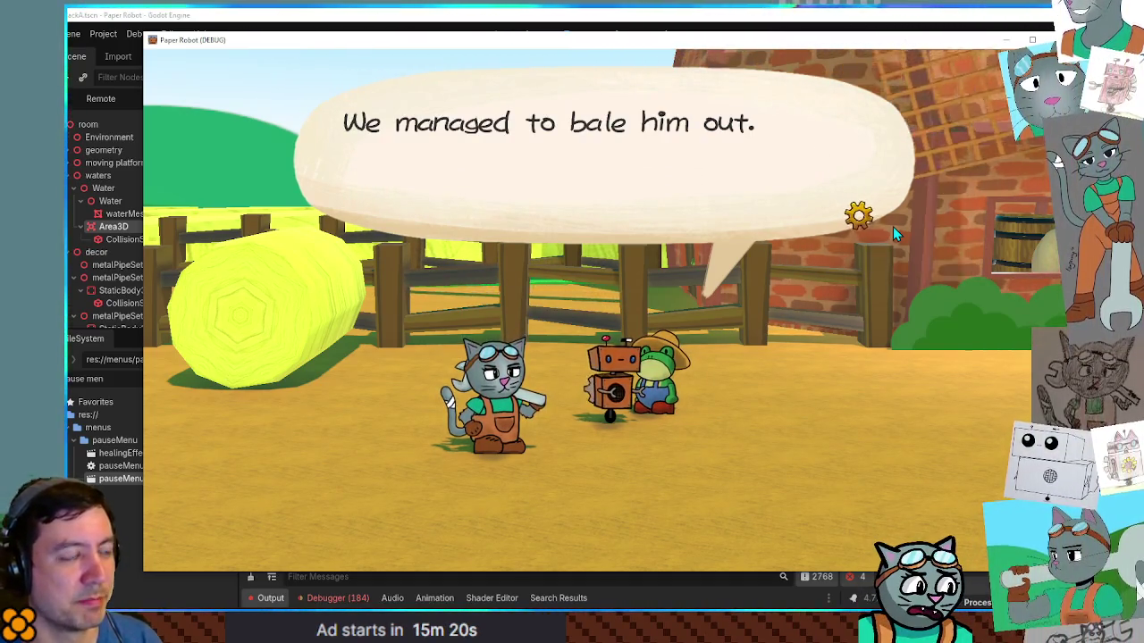
{"action": "key", "text": "space"}
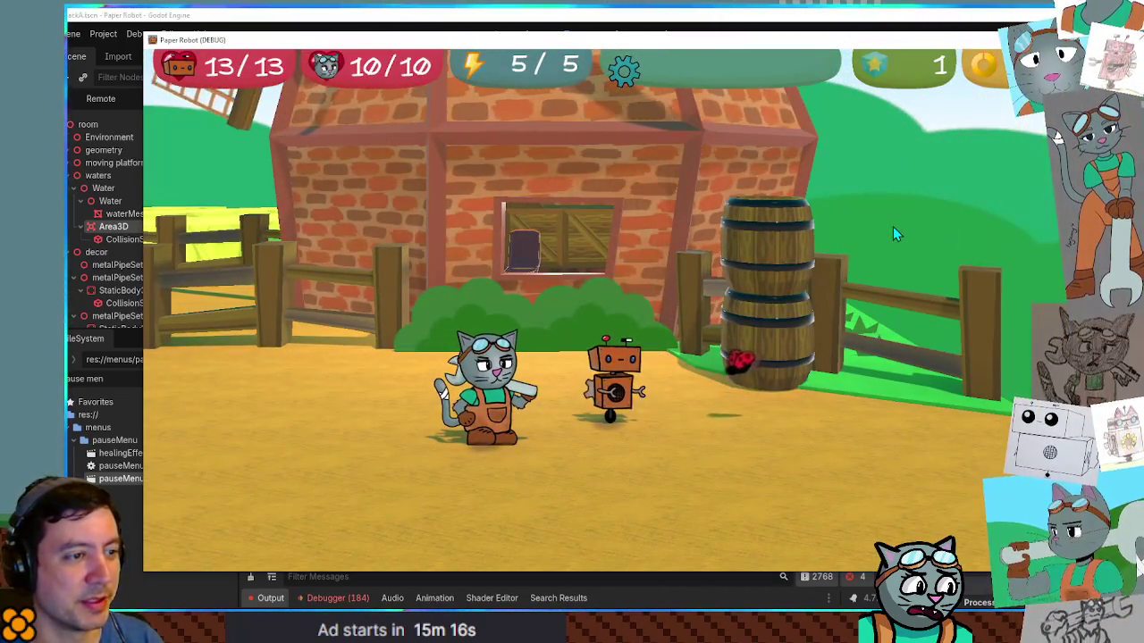
Step: Walk right toward the frogs, then open and close the pause menu to test it
{"action": "key", "text": "d"}
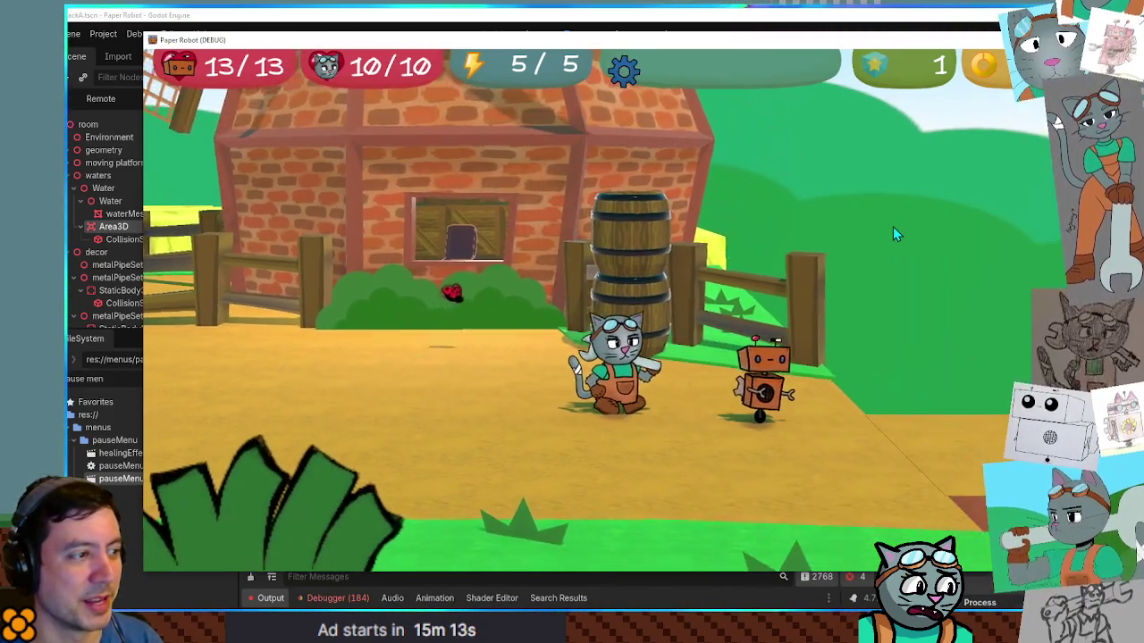
{"action": "key", "text": "d"}
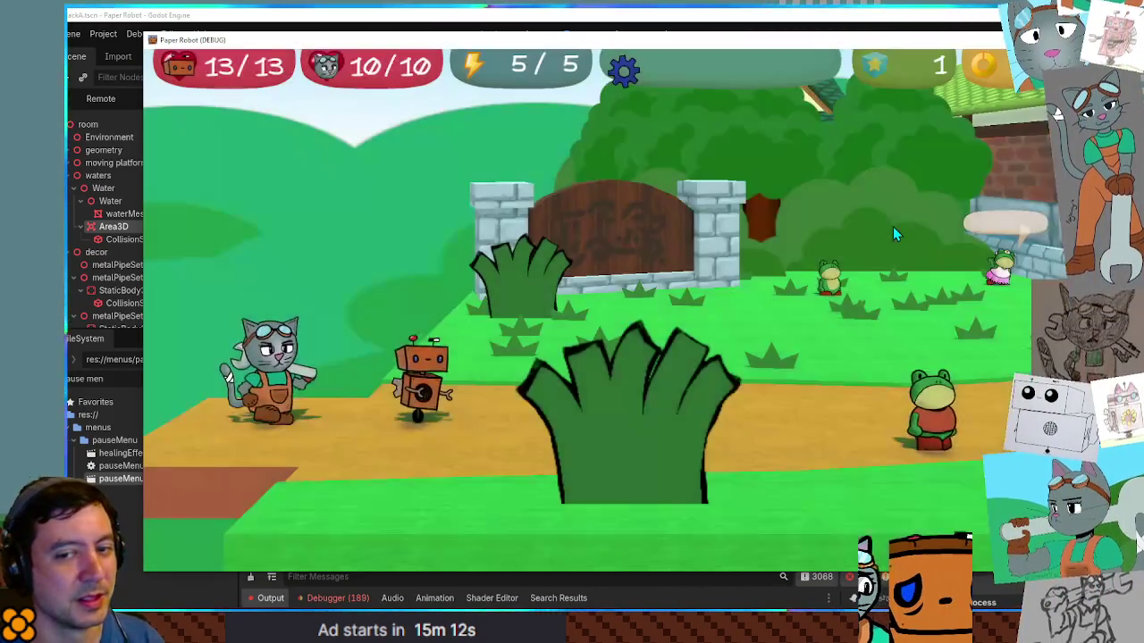
{"action": "key", "text": "d"}
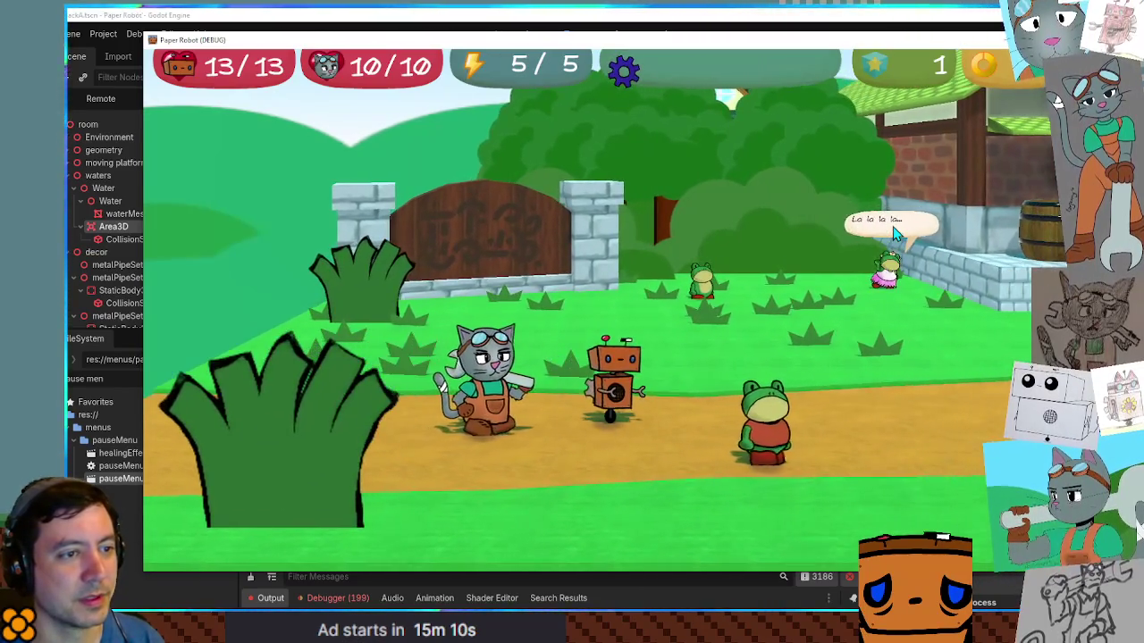
{"action": "key", "text": "d"}
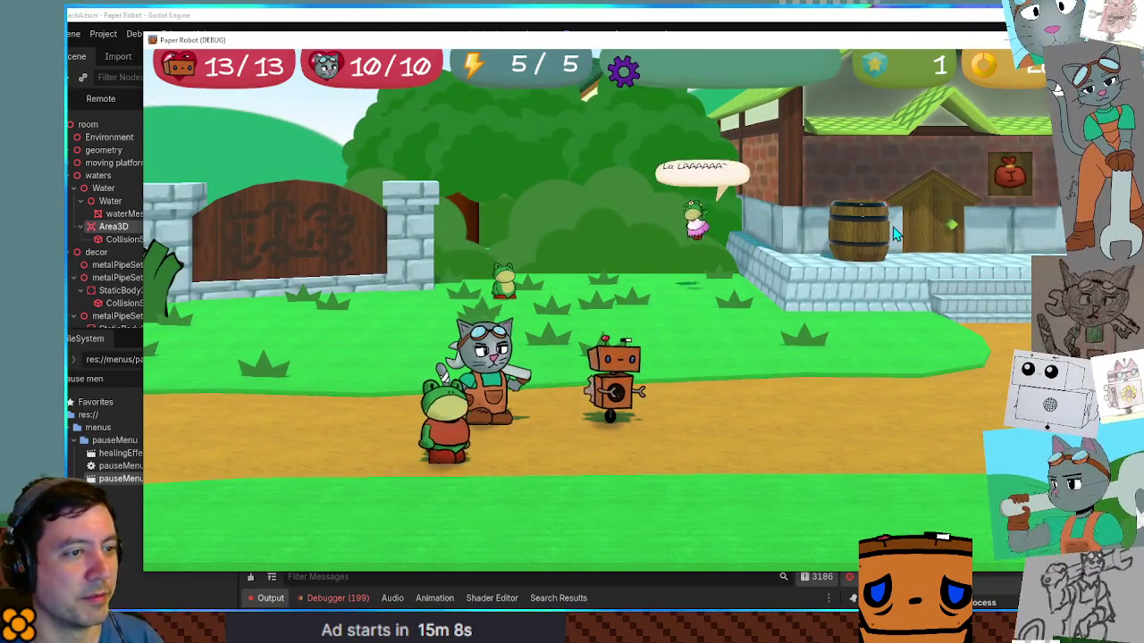
{"action": "key", "text": "d"}
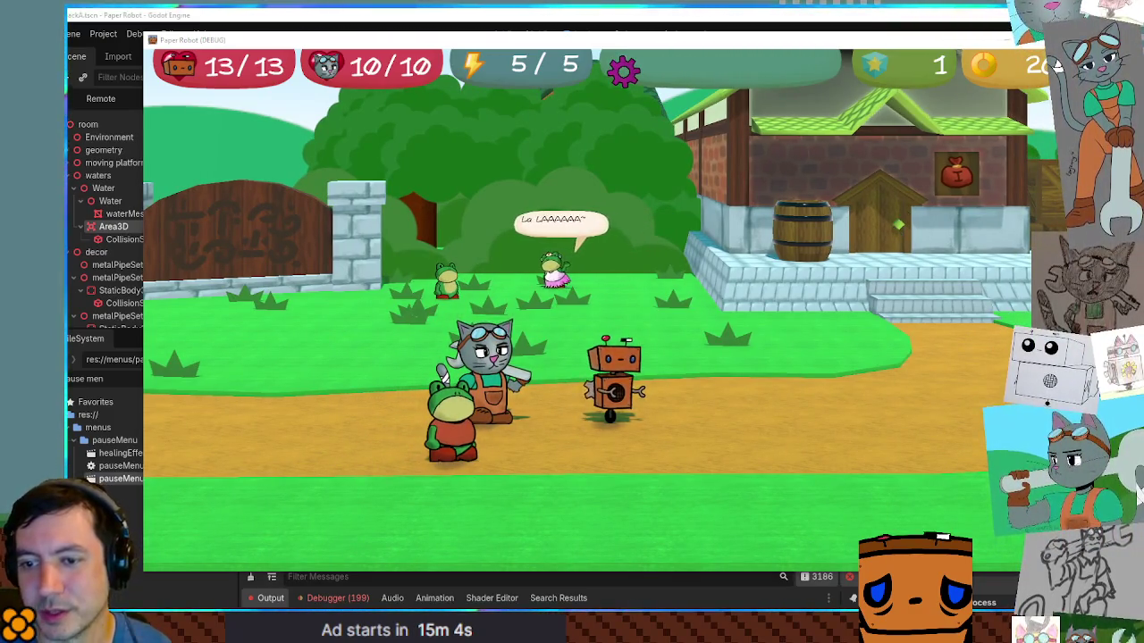
{"action": "key", "text": "Escape"}
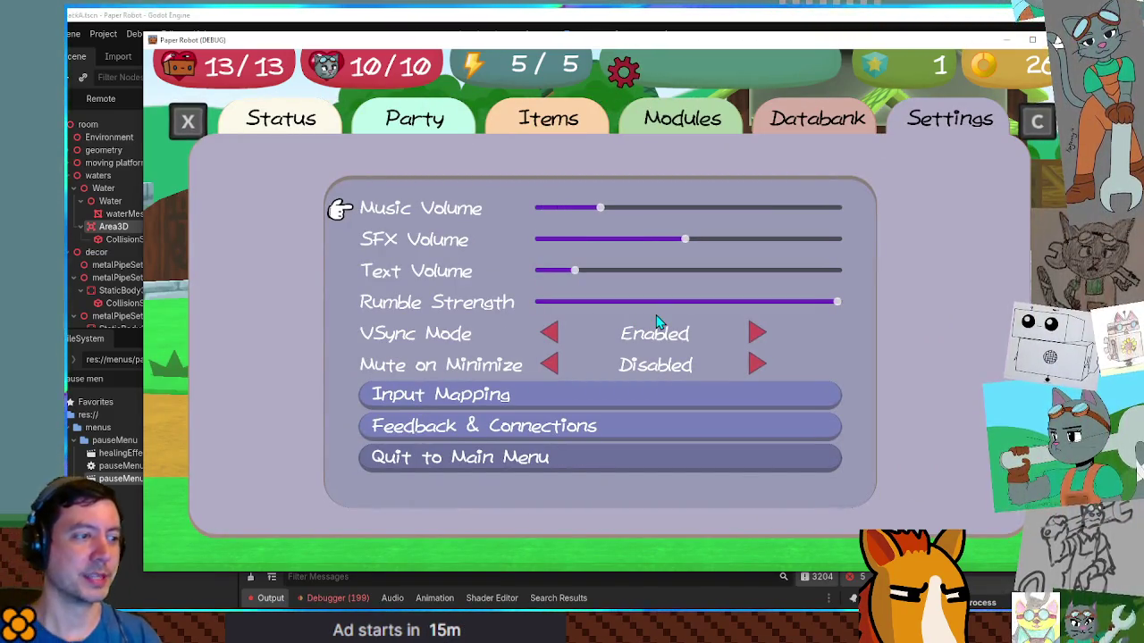
{"action": "key", "text": "Escape"}
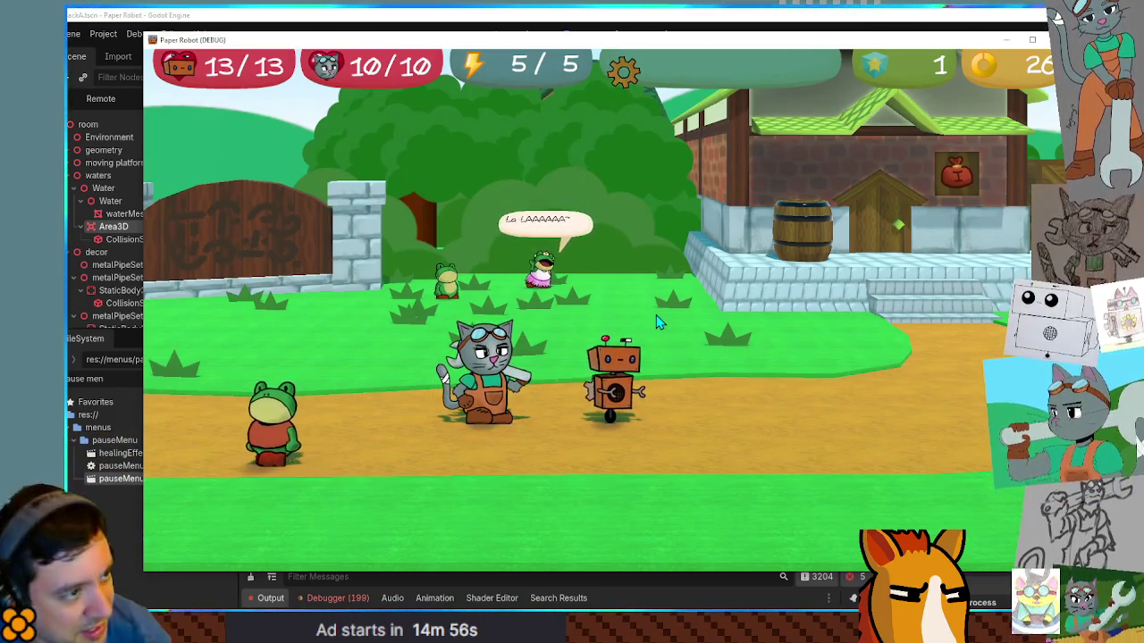
Step: Talk to the frog villager and finish the town-history dialogue
{"action": "key", "text": "Right"}
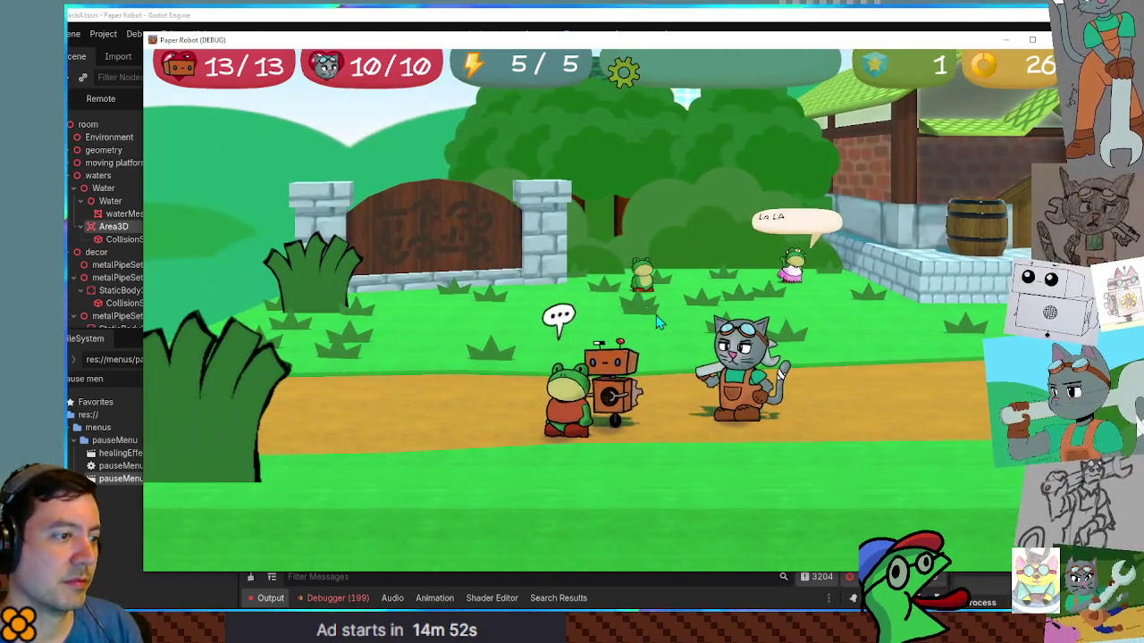
{"action": "key", "text": "space"}
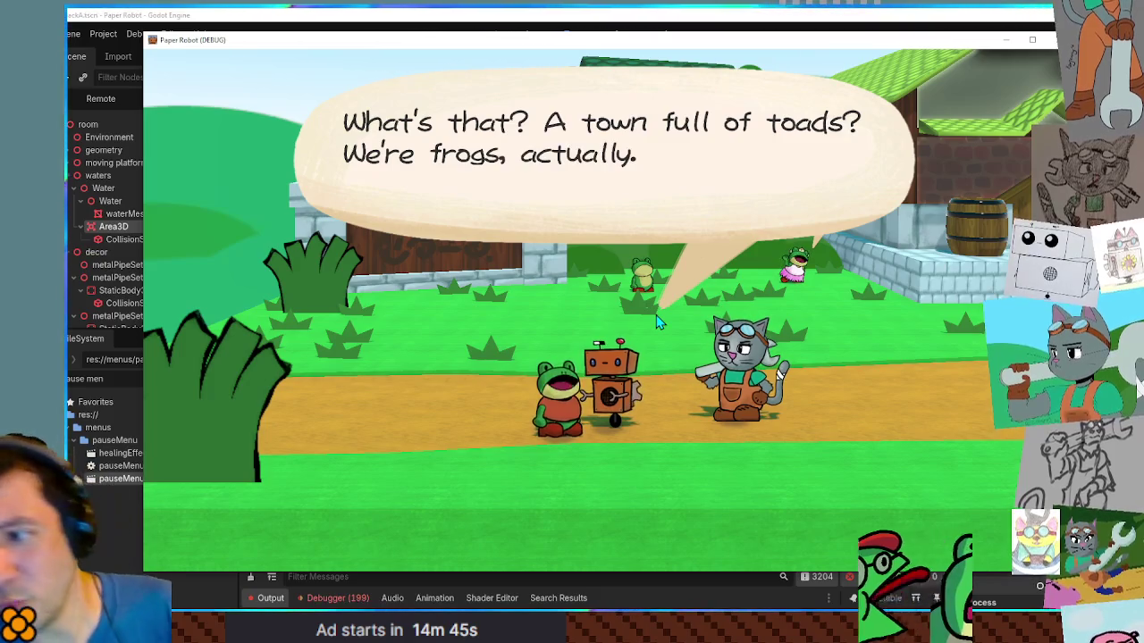
{"action": "key", "text": "space"}
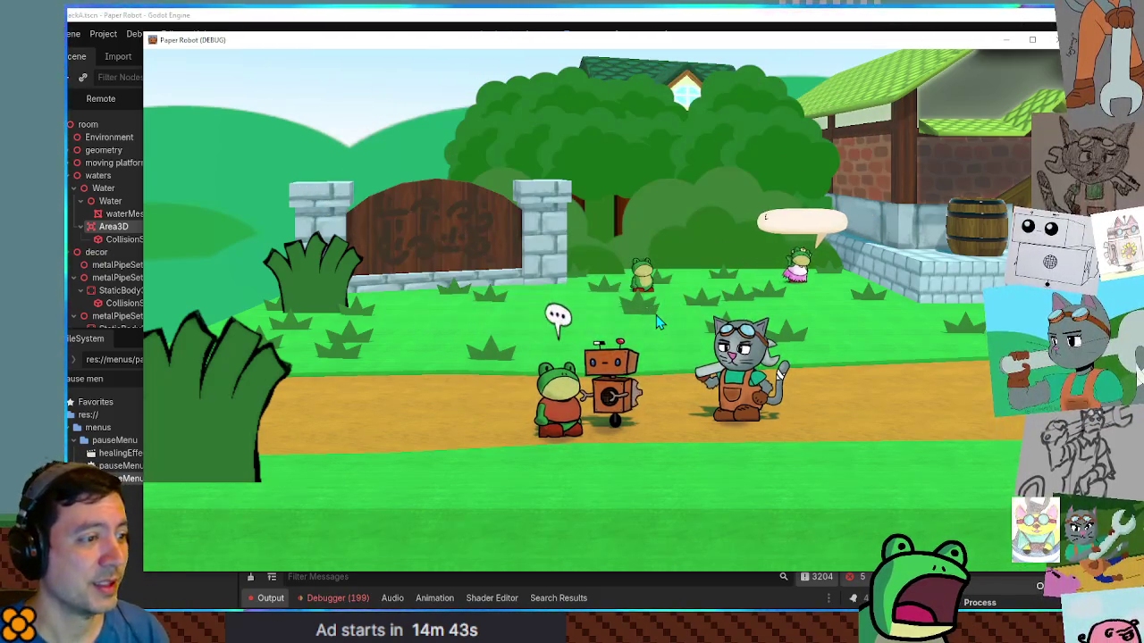
{"action": "key", "text": "space"}
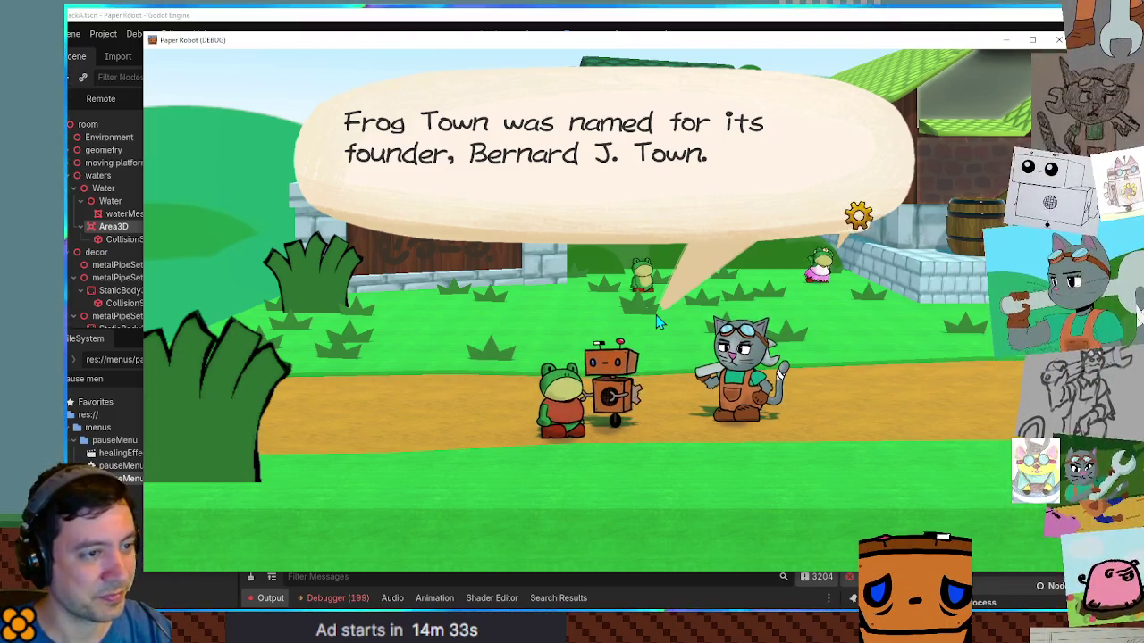
{"action": "key", "text": "Return"}
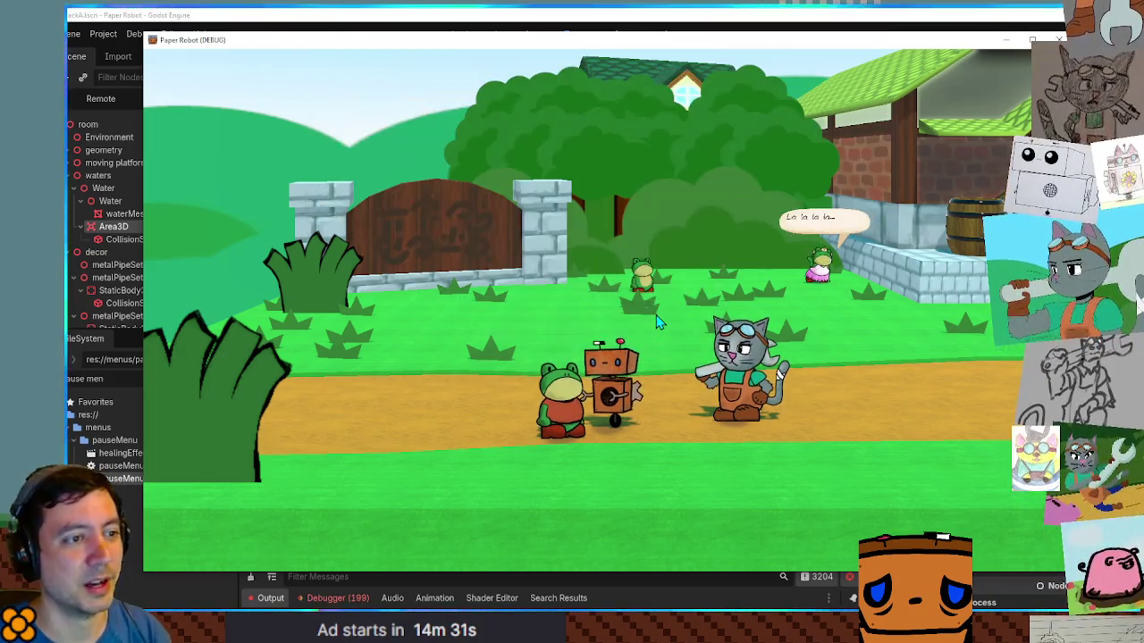
Step: Walk along the street past the shop and enter the wooden house
{"action": "key", "text": "Left"}
{"action": "key", "text": "Right"}
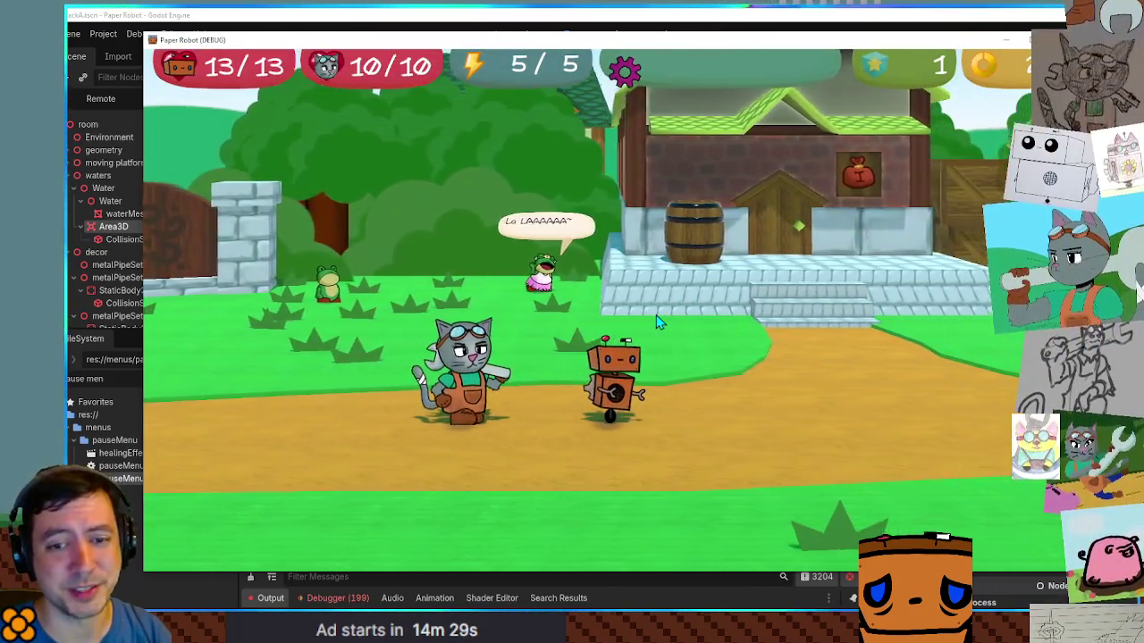
{"action": "key", "text": "Right"}
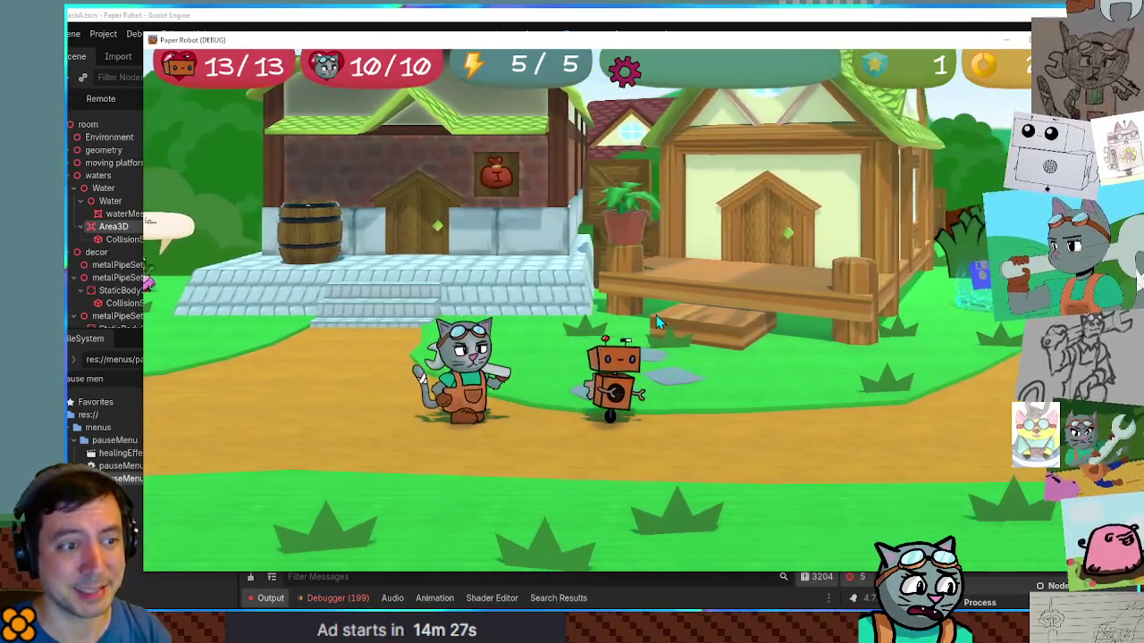
{"action": "key", "text": "Right"}
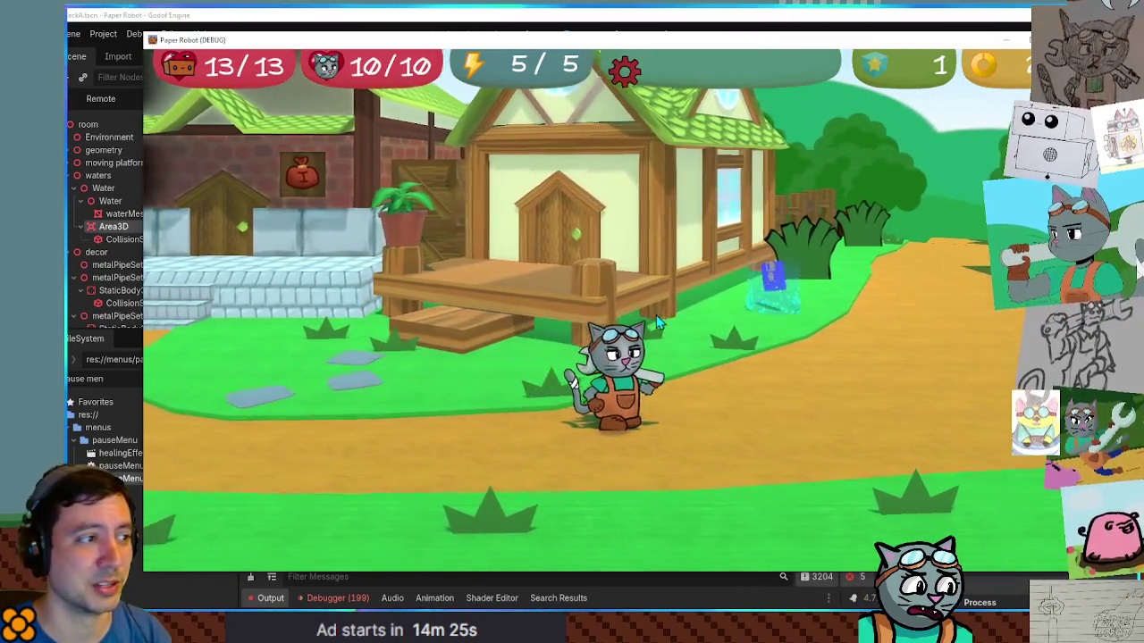
{"action": "key", "text": "Up"}
{"action": "key", "text": "Up"}
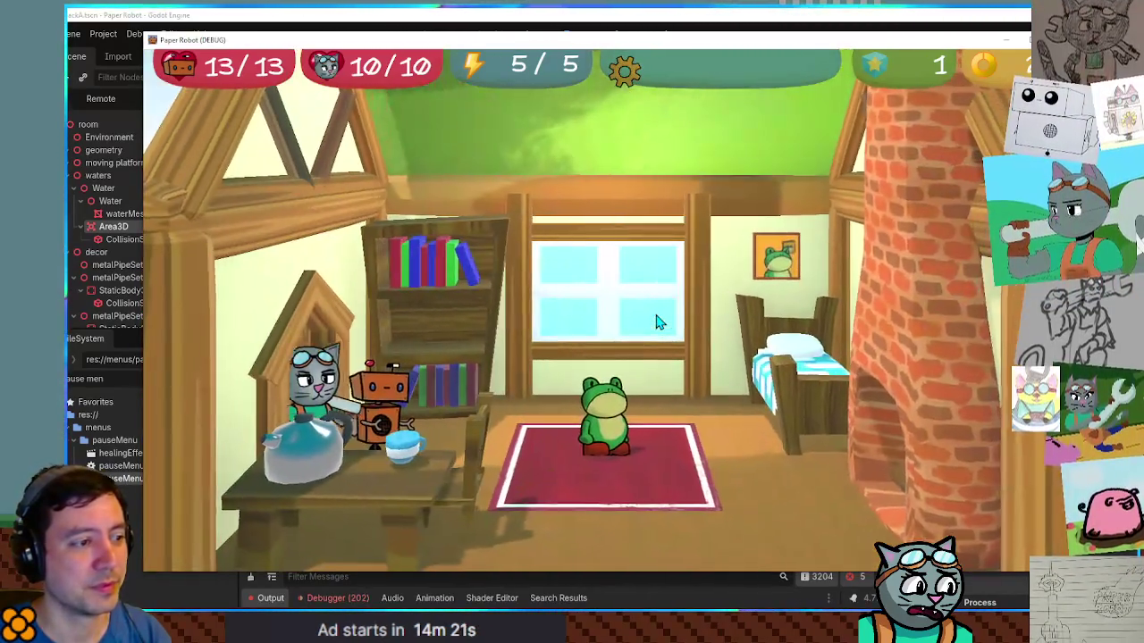
Step: Walk back into the house, visit the frog, bed and teapot table, then exit
{"action": "key", "text": "Down"}
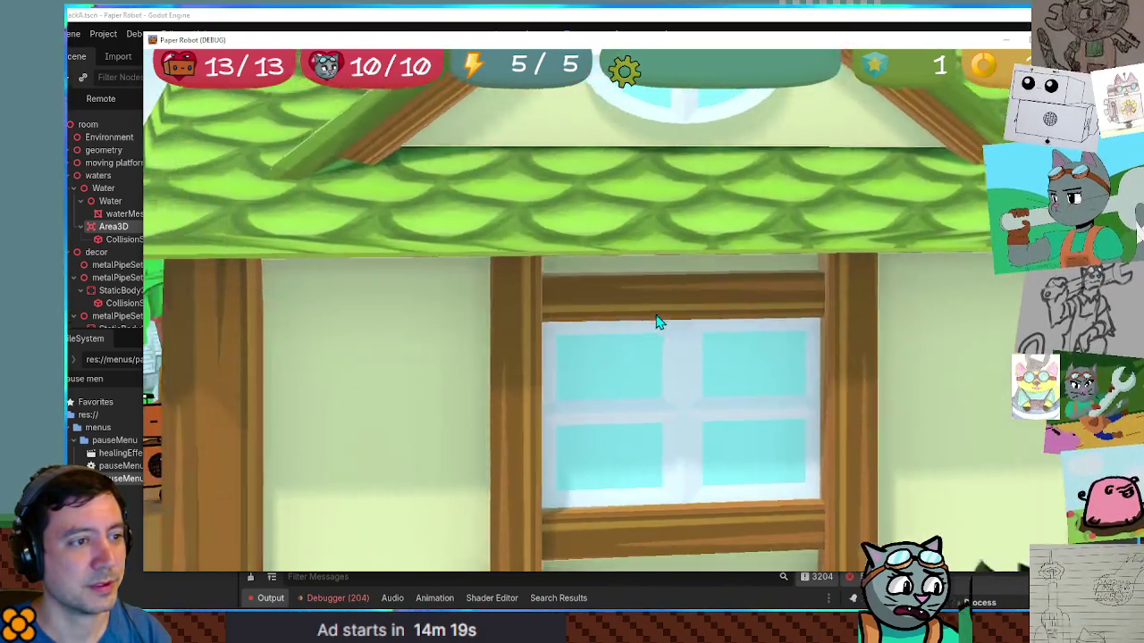
{"action": "key", "text": "Up"}
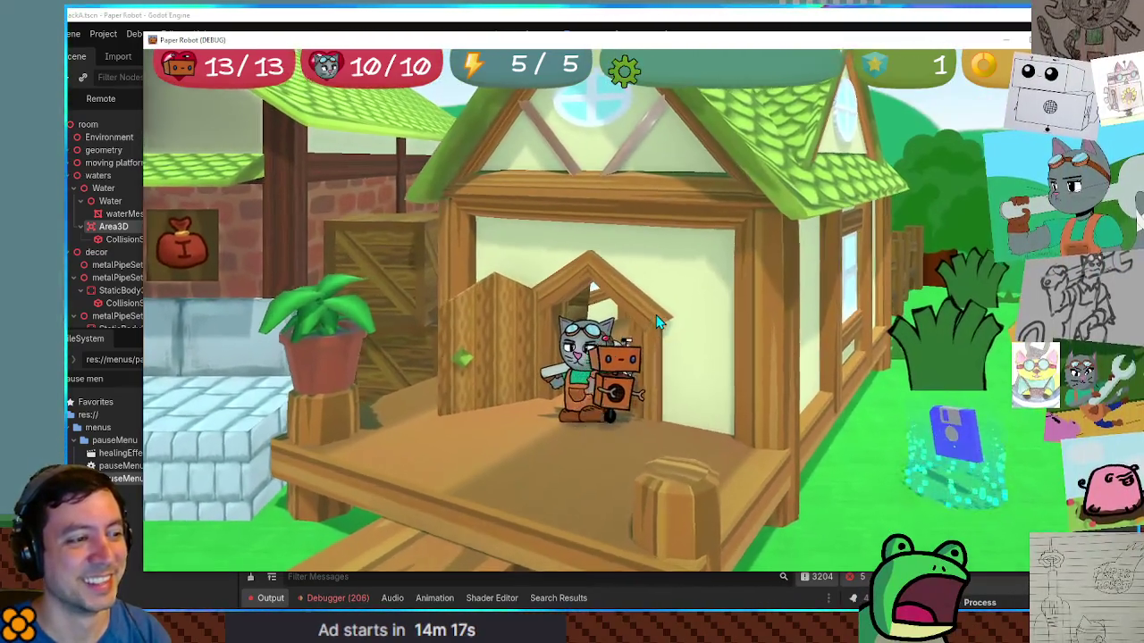
{"action": "key", "text": "Right"}
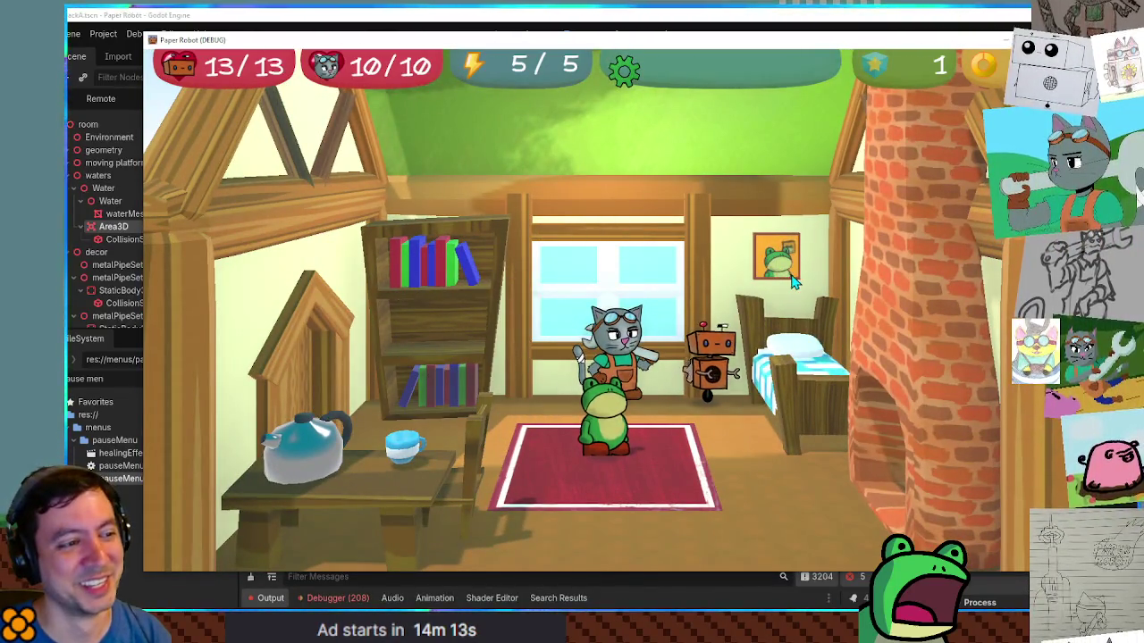
{"action": "key", "text": "space"}
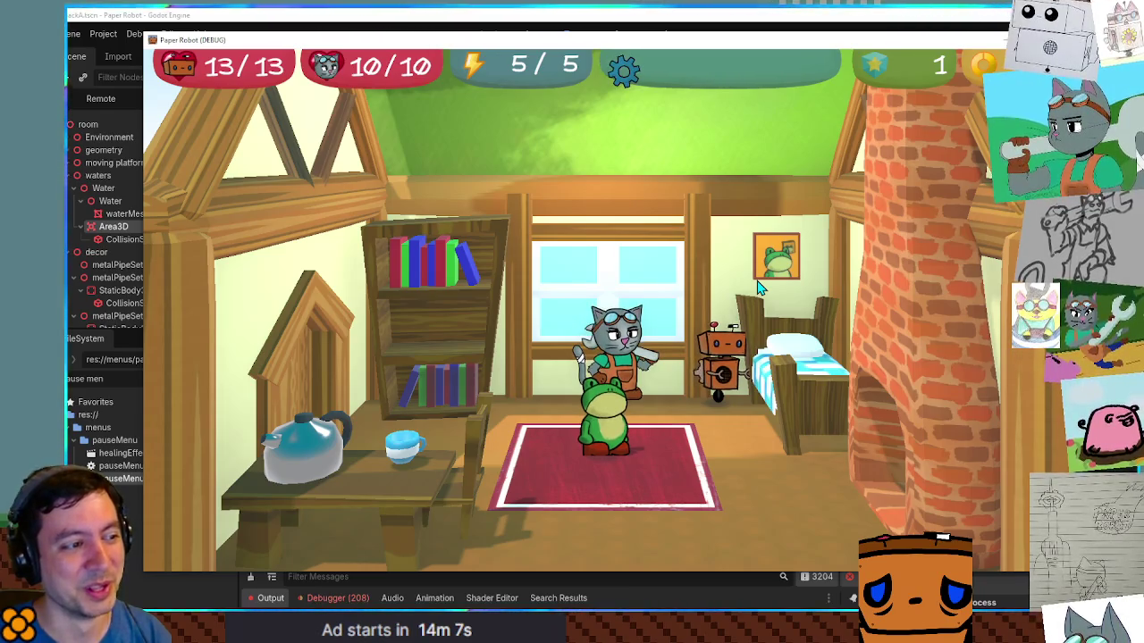
{"action": "key", "text": "Left"}
{"action": "key", "text": "Right"}
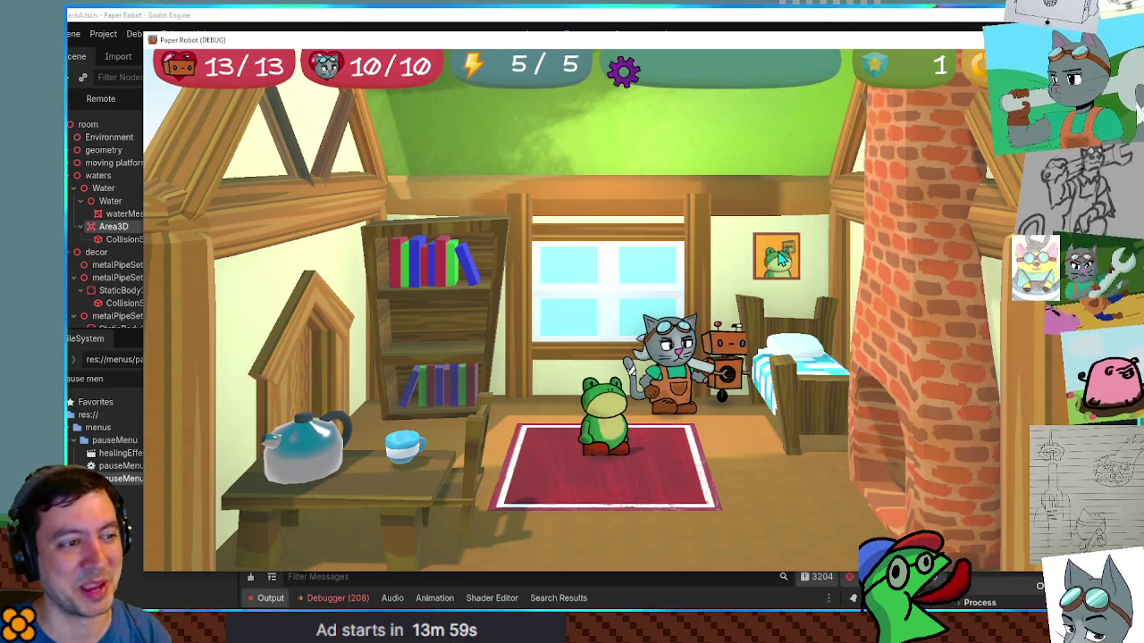
{"action": "key", "text": "Left"}
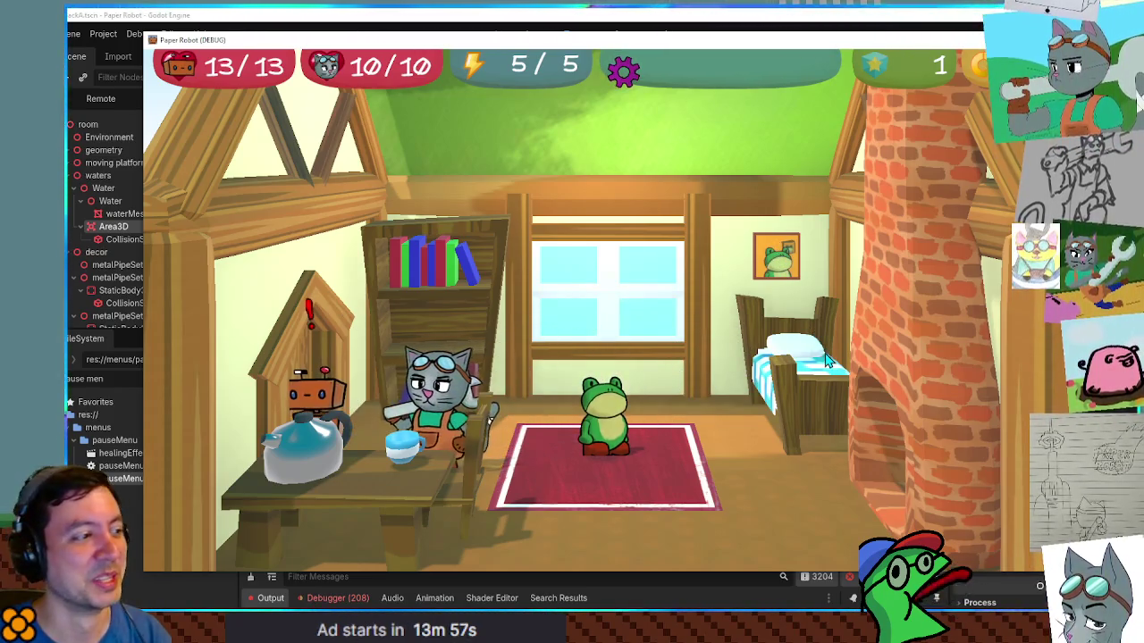
{"action": "key", "text": "Up"}
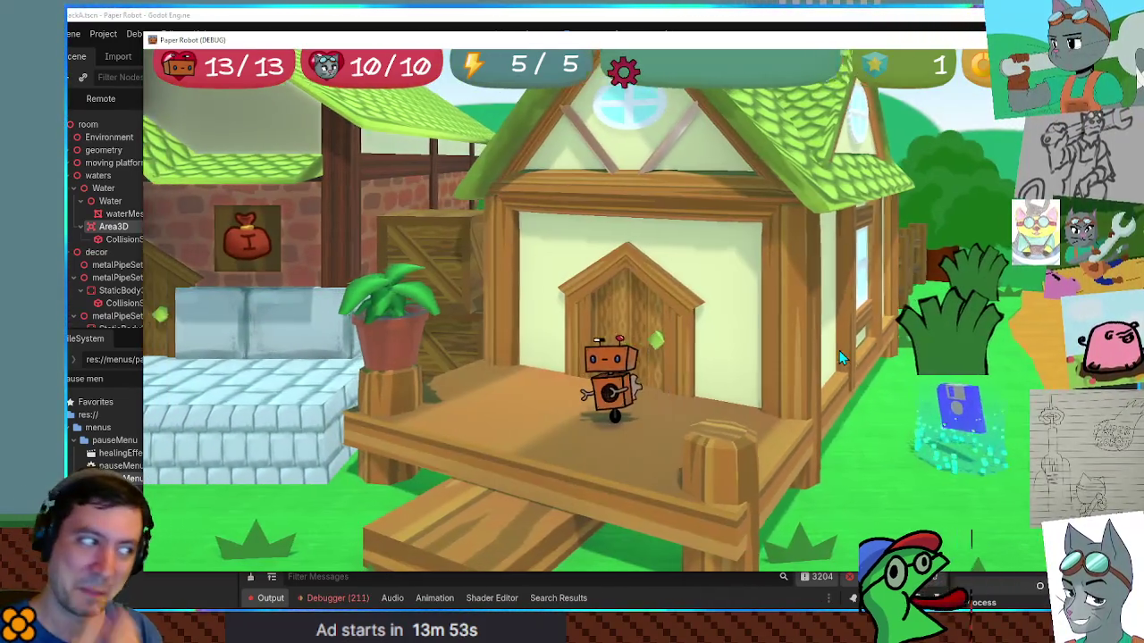
Step: Enter the shop, buy the Tennis Ball for 6 bits, and walk back outside
{"action": "key", "text": "Left"}
{"action": "key", "text": "Left"}
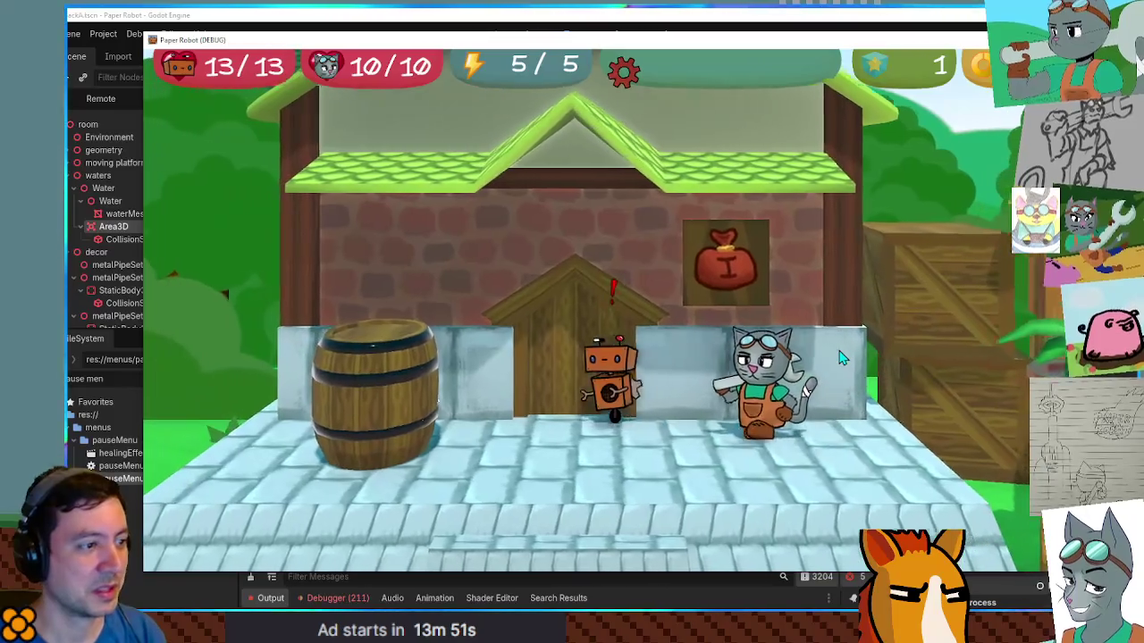
{"action": "key", "text": "Up"}
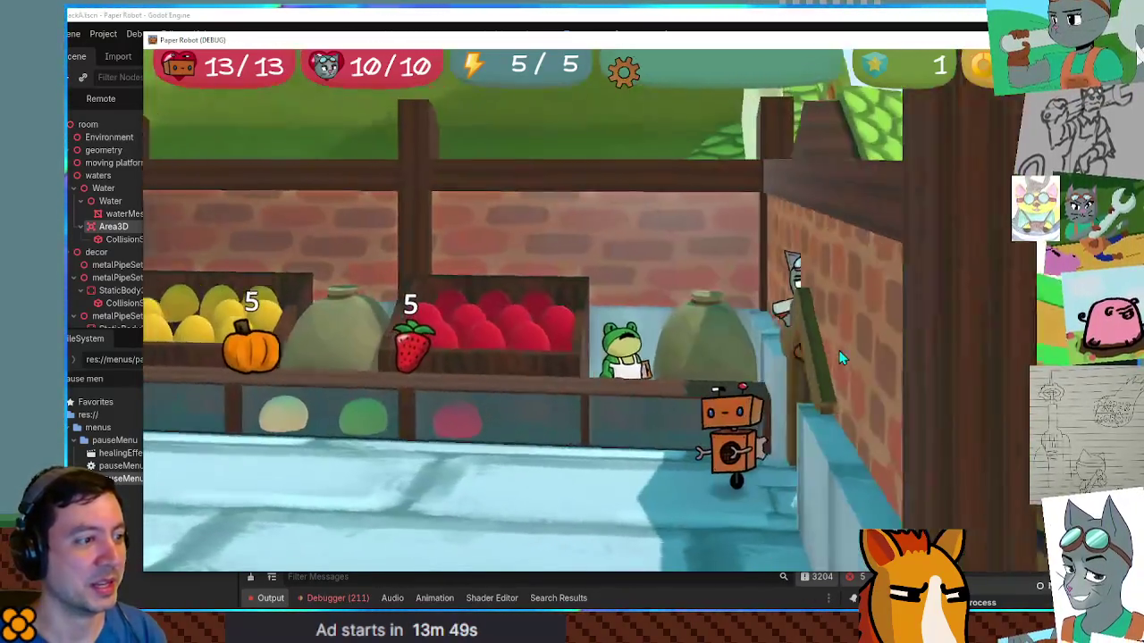
{"action": "key", "text": "Left"}
{"action": "key", "text": "Left"}
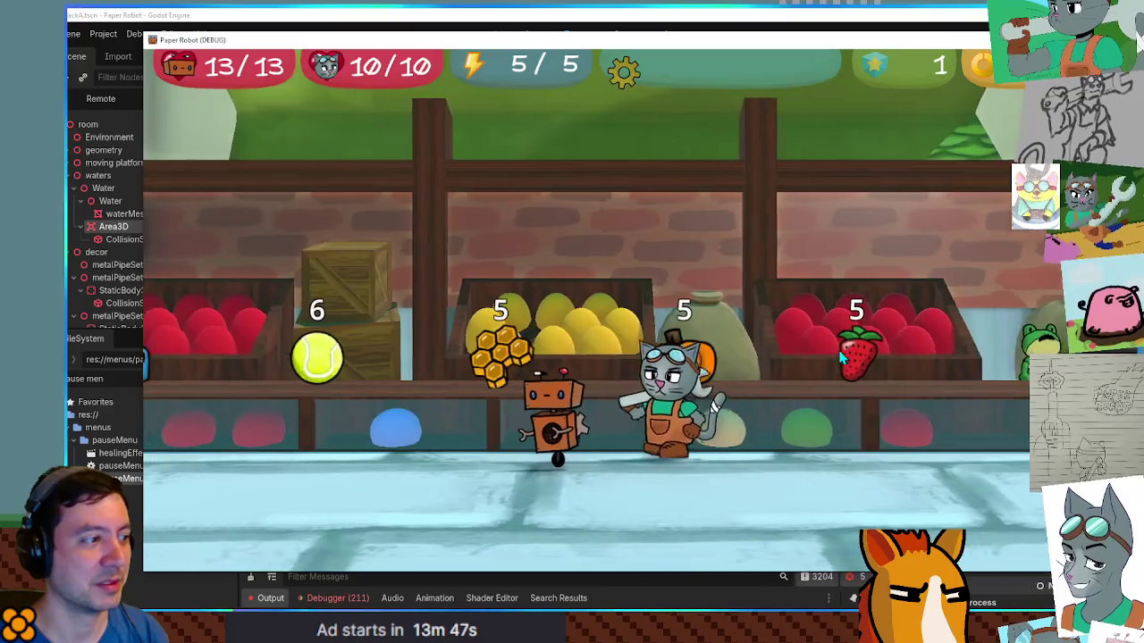
{"action": "key", "text": "Up"}
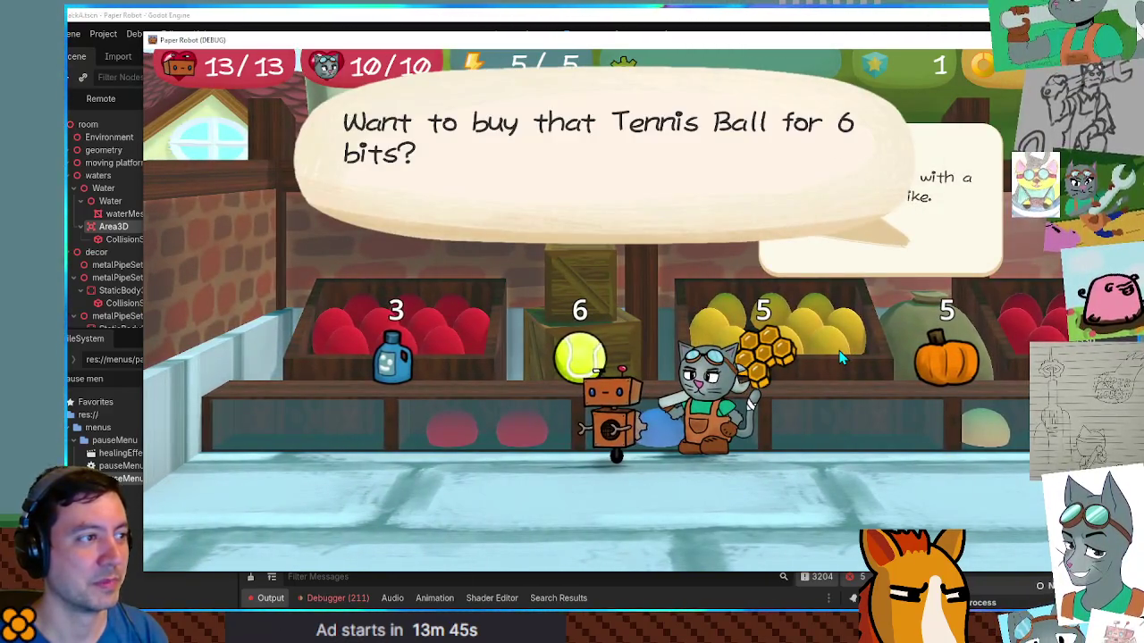
{"action": "key", "text": "Escape"}
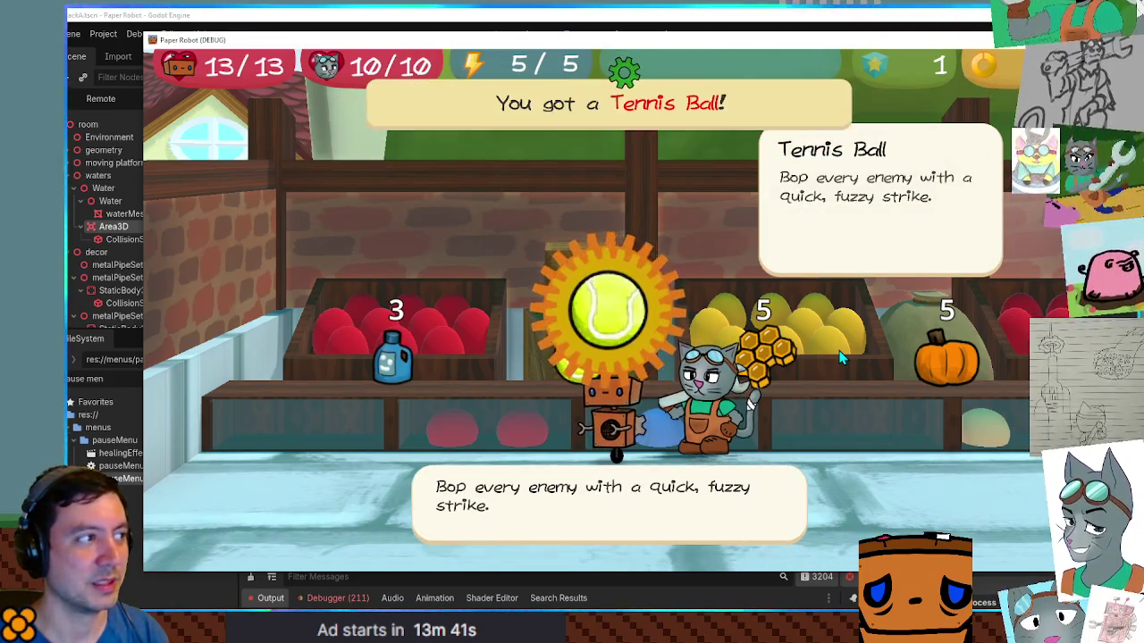
{"action": "key", "text": "Right"}
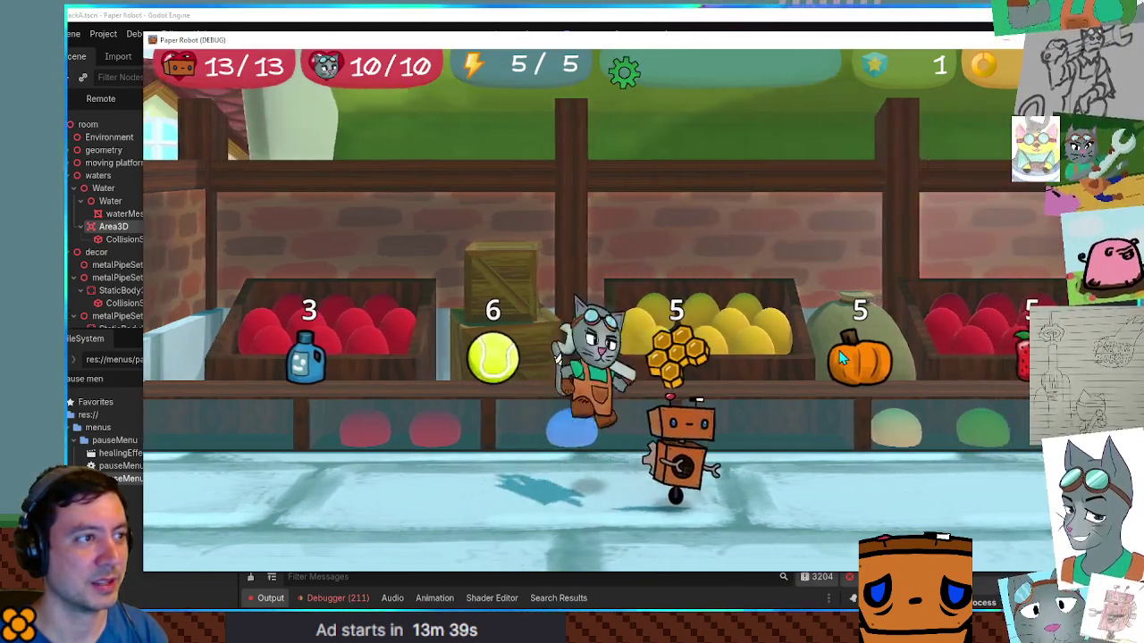
{"action": "key", "text": "Right"}
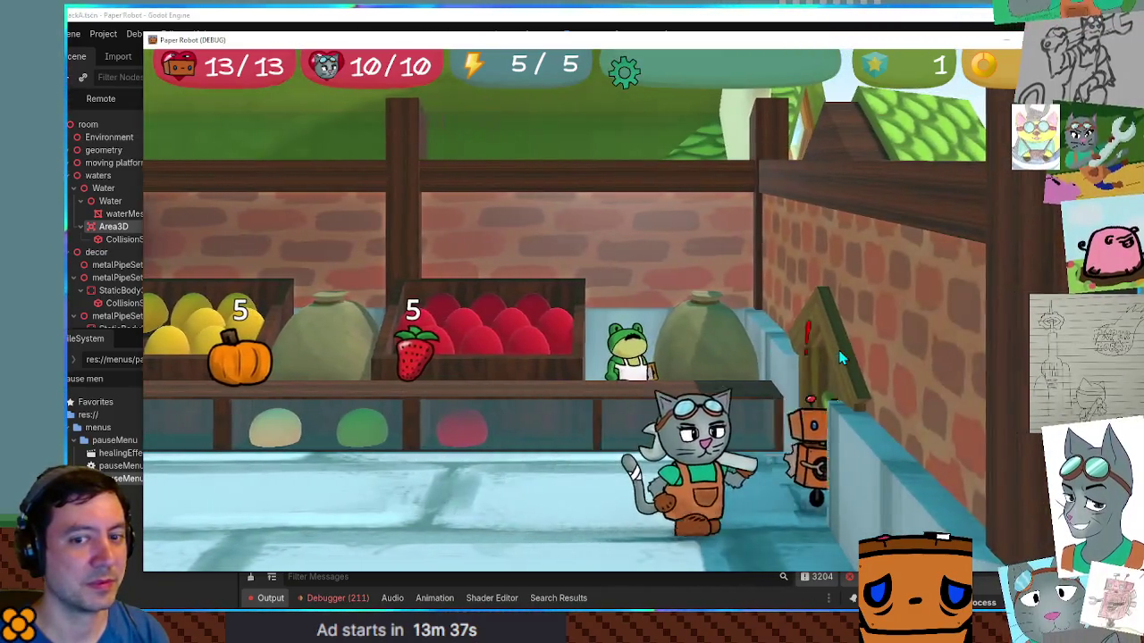
{"action": "key", "text": "Right"}
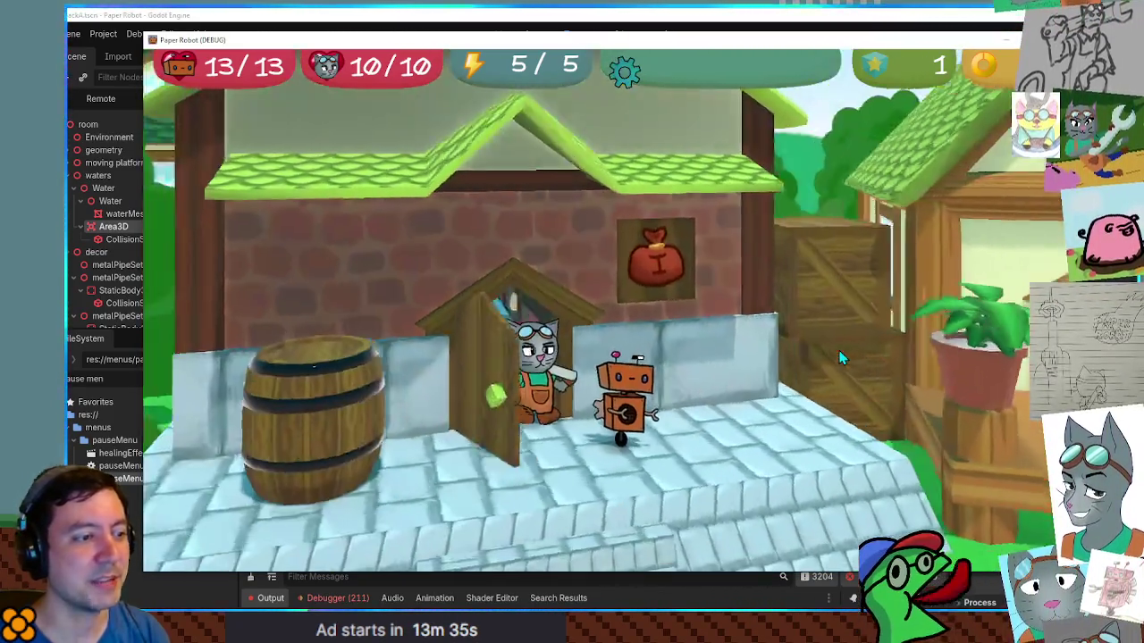
{"action": "key", "text": "Down"}
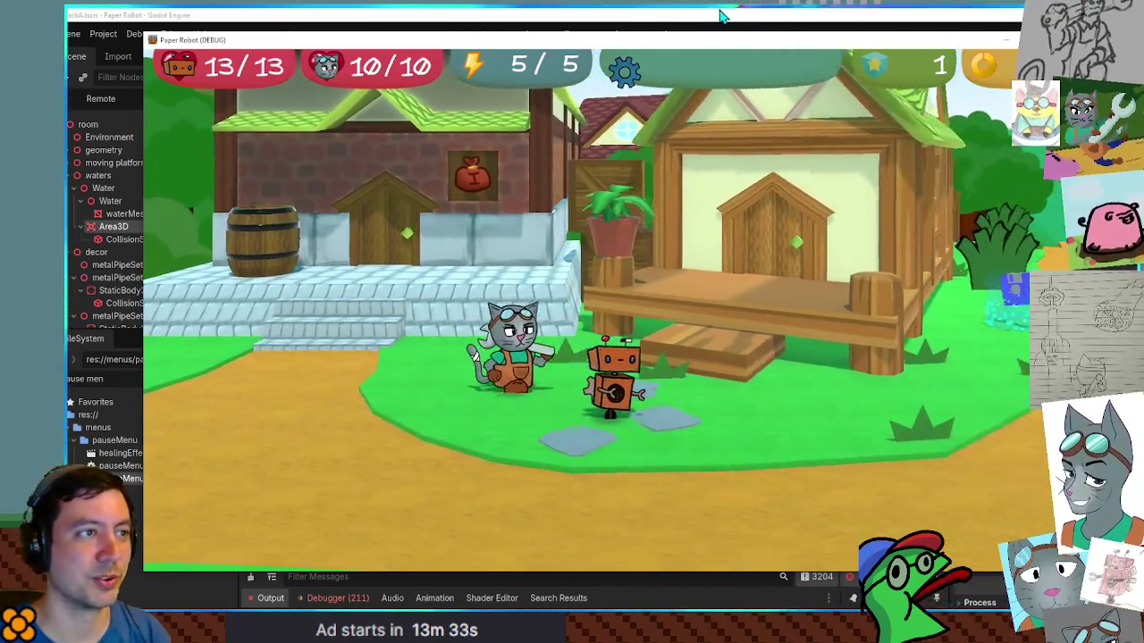
Step: Walk right and up the path to the two frogs by the river
{"action": "key", "text": "Right"}
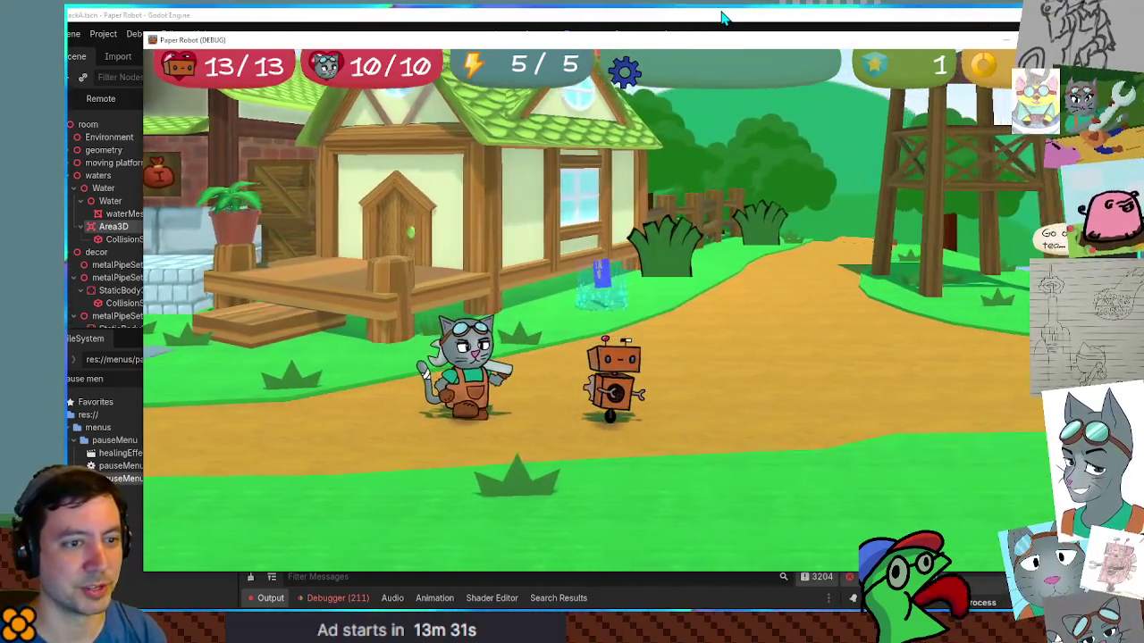
{"action": "key", "text": "Right"}
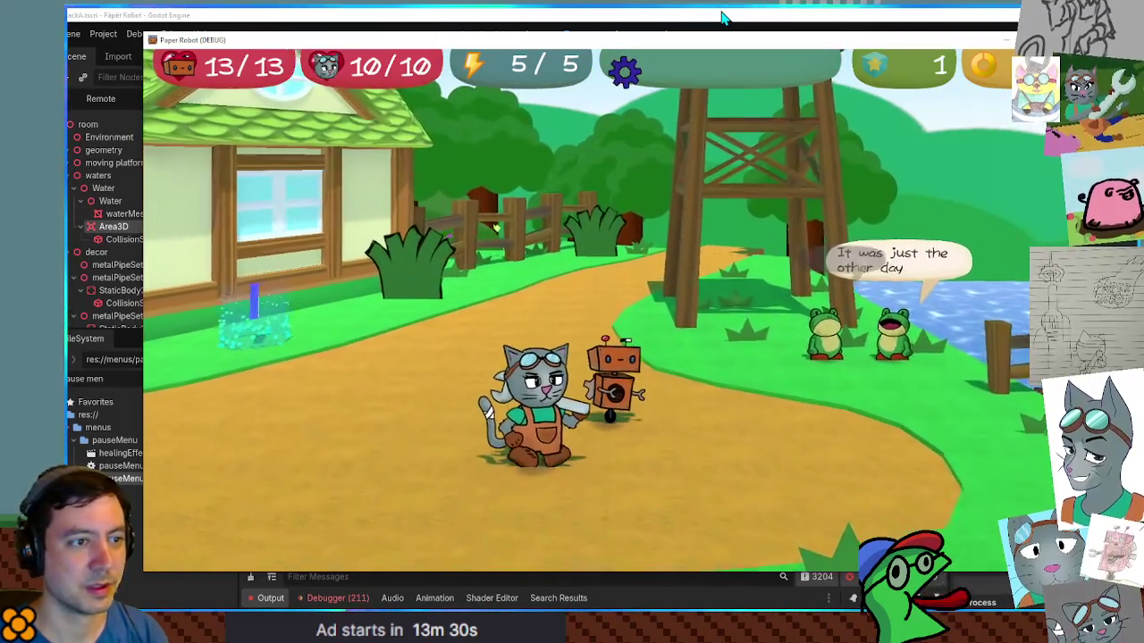
{"action": "key", "text": "Up"}
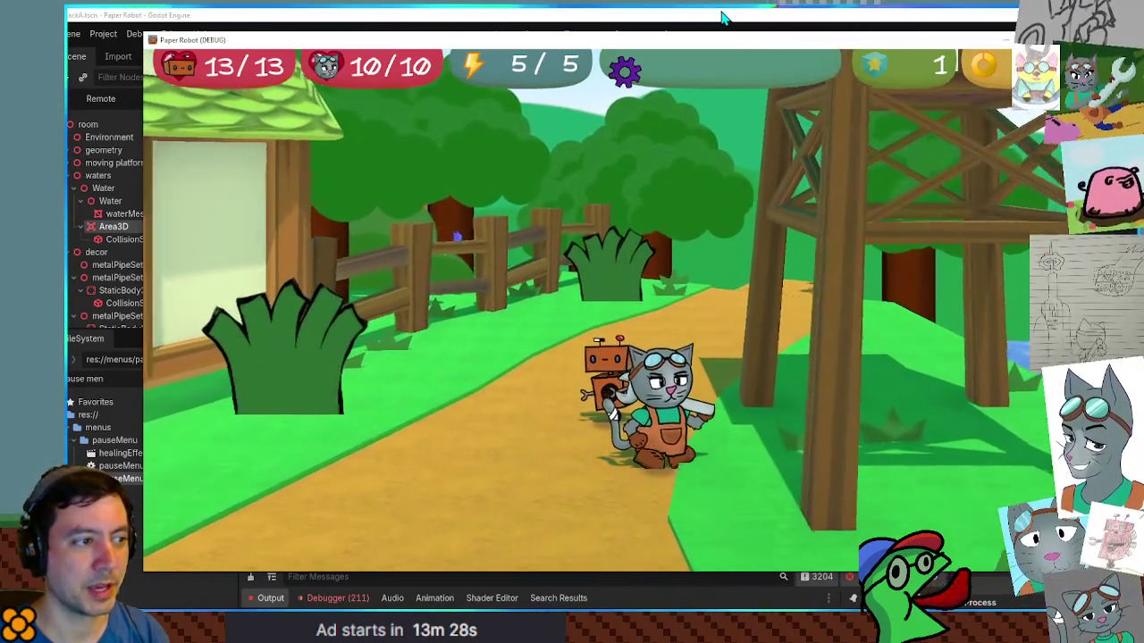
{"action": "key", "text": "Left"}
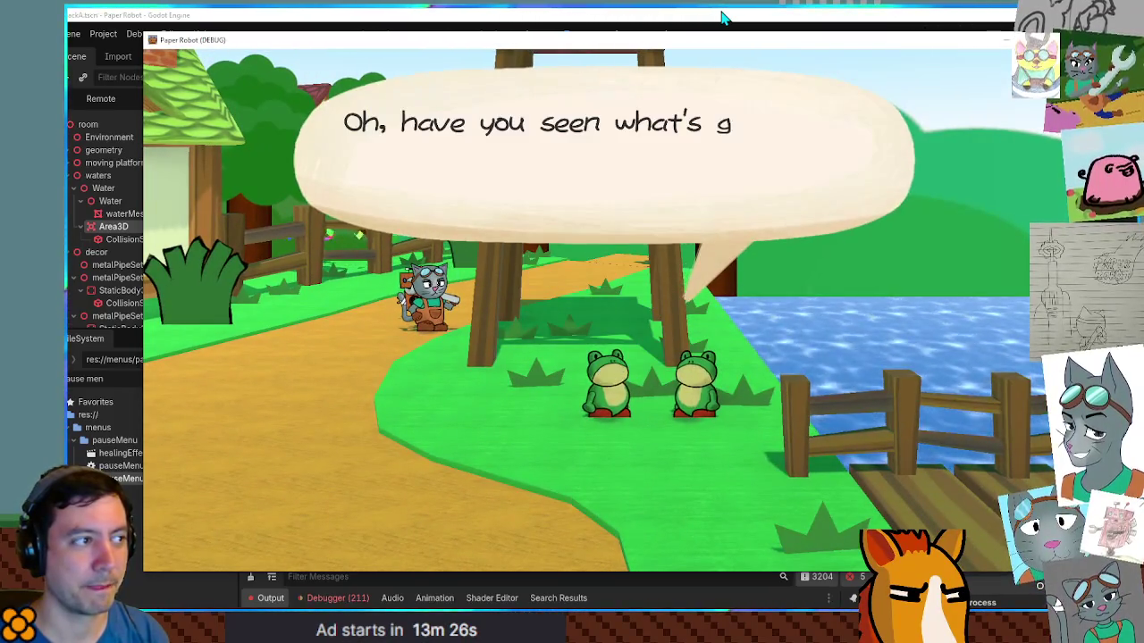
Step: Advance the frogs' conversation through to 'Yeah, you get it.'
{"action": "key", "text": "space"}
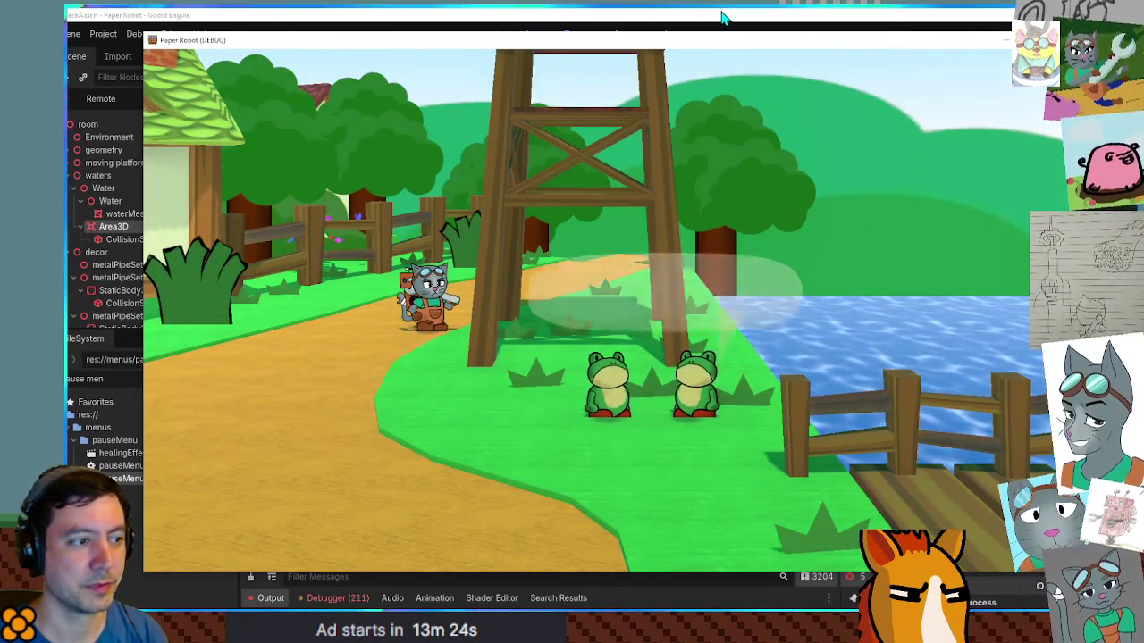
{"action": "key", "text": "space"}
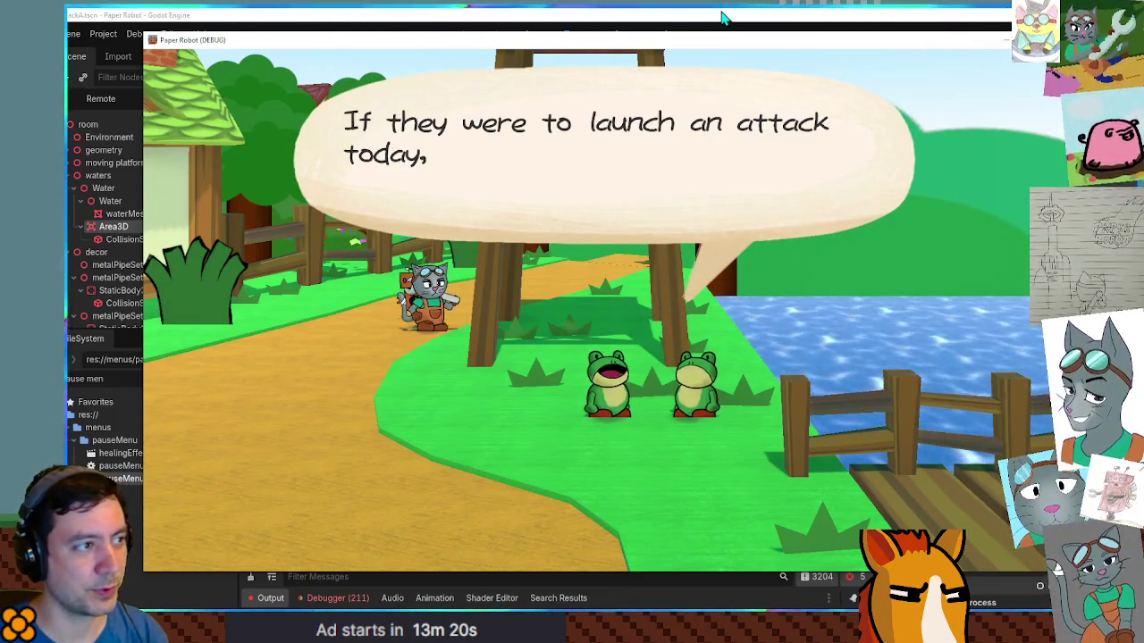
{"action": "key", "text": "space"}
{"action": "key", "text": "space"}
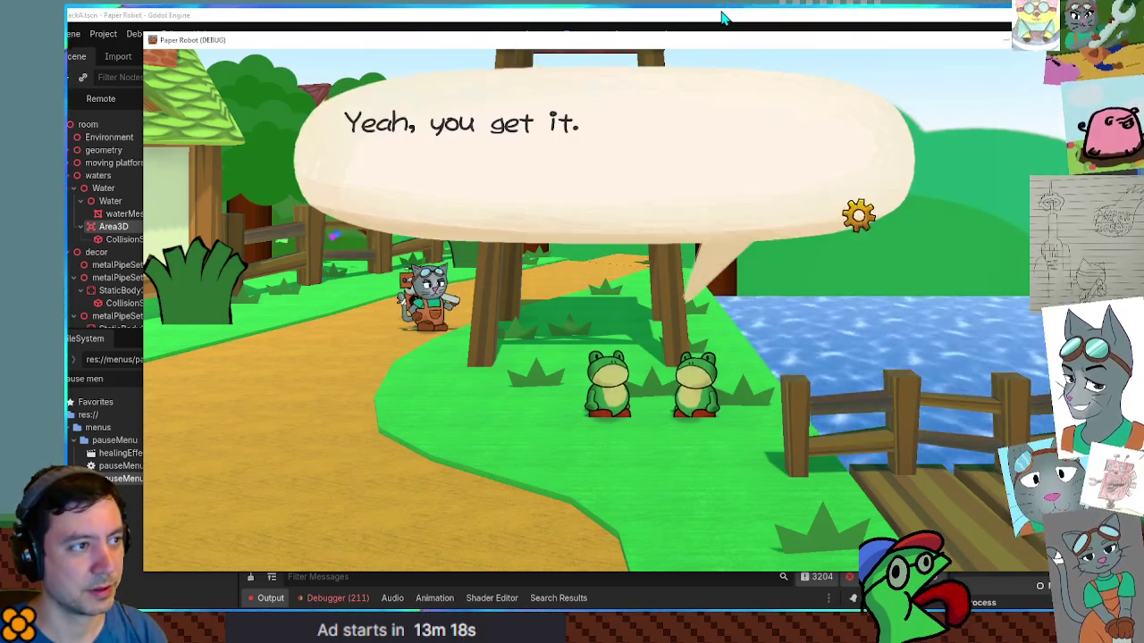
{"action": "key", "text": "space"}
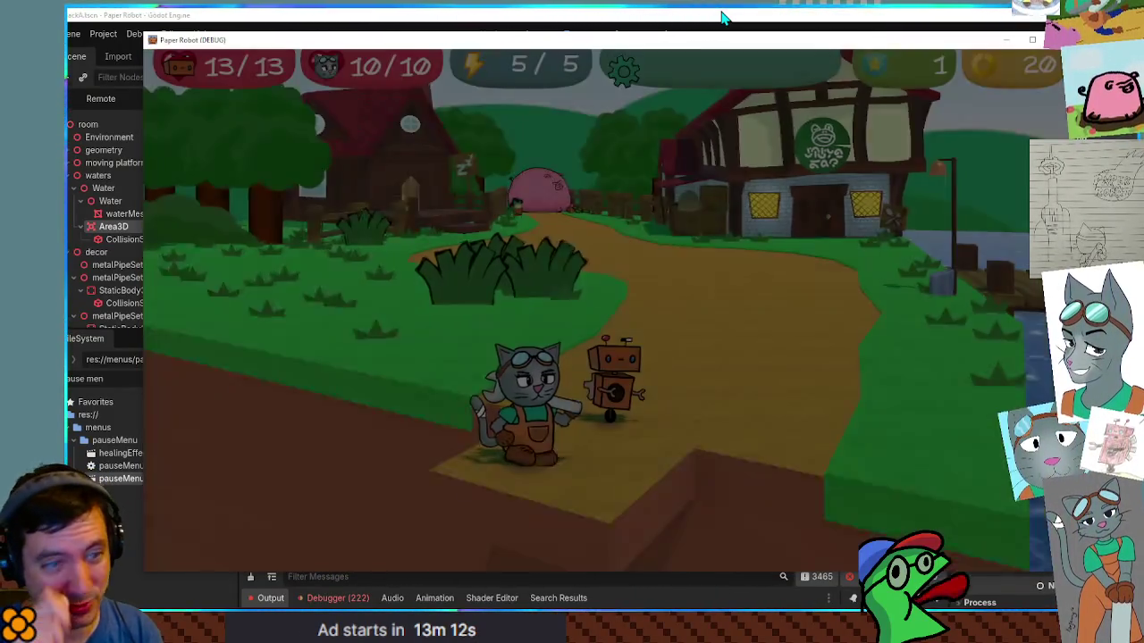
Step: Walk the cat to the ferry sign and answer the ferry service offer
{"action": "key", "text": "d"}
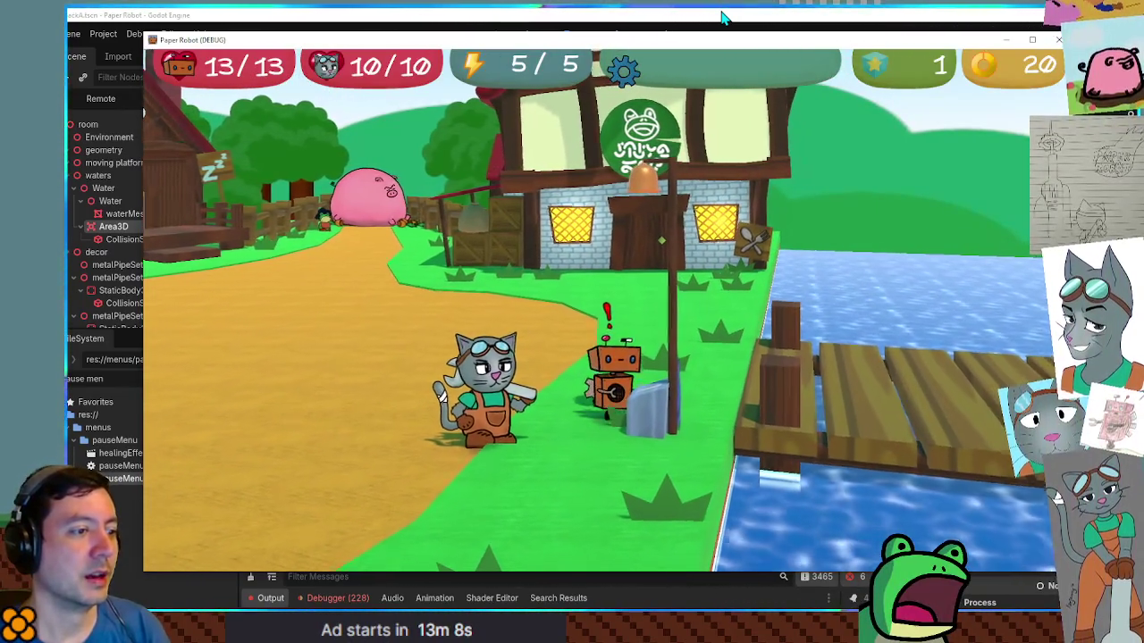
{"action": "key", "text": "e"}
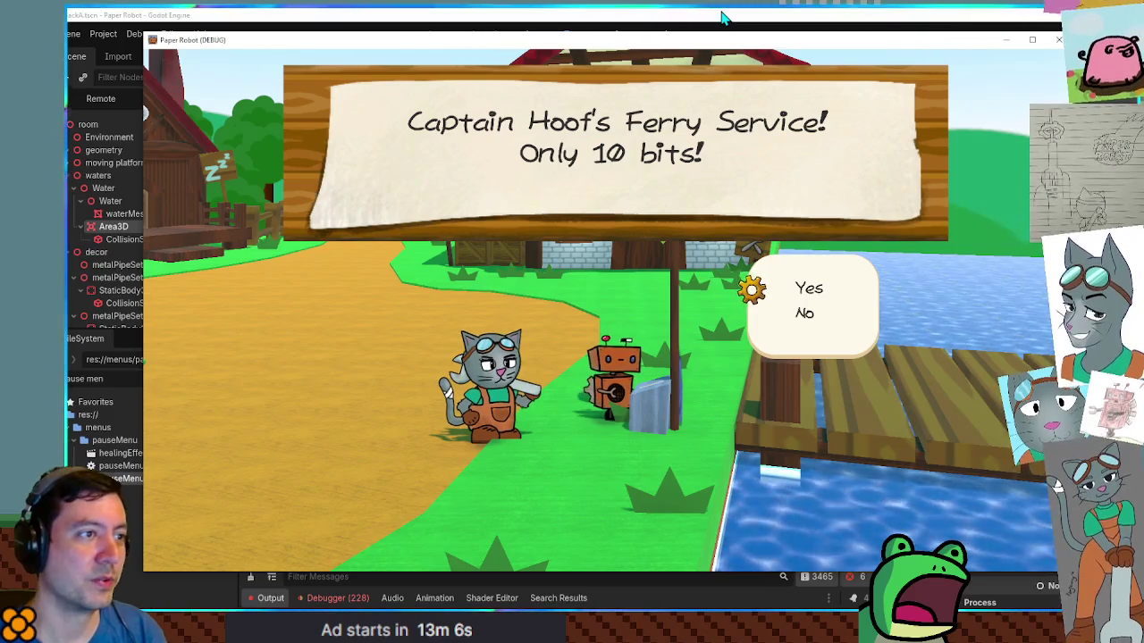
{"action": "key", "text": "e"}
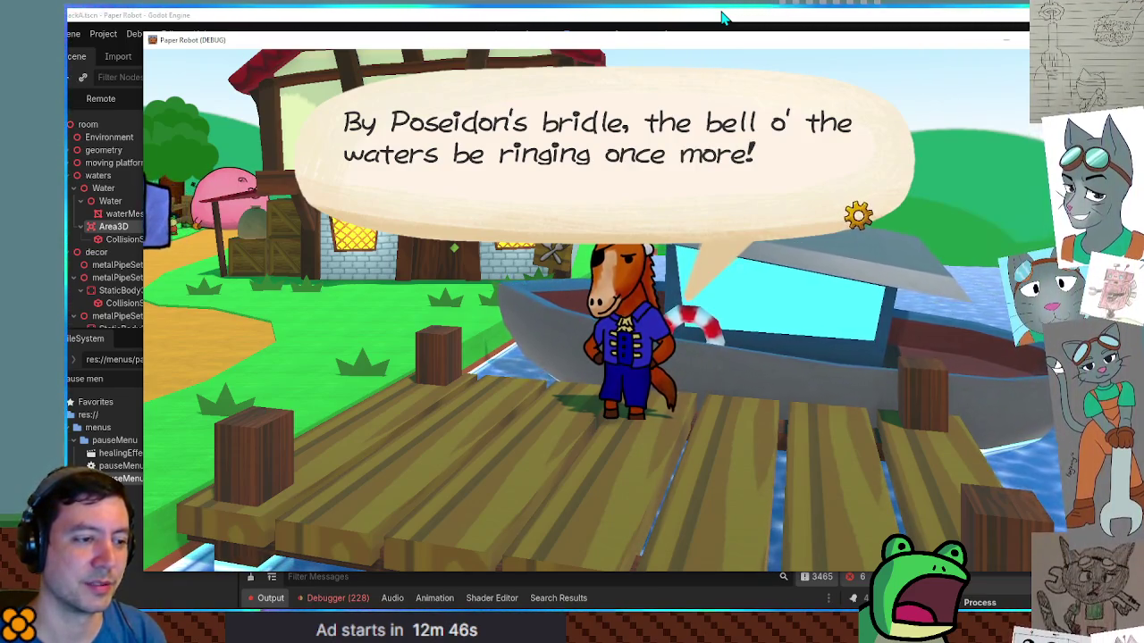
Step: Advance the horse captain's dialogue past the SS Seabiscuit line, then walk left
{"action": "key", "text": "space"}
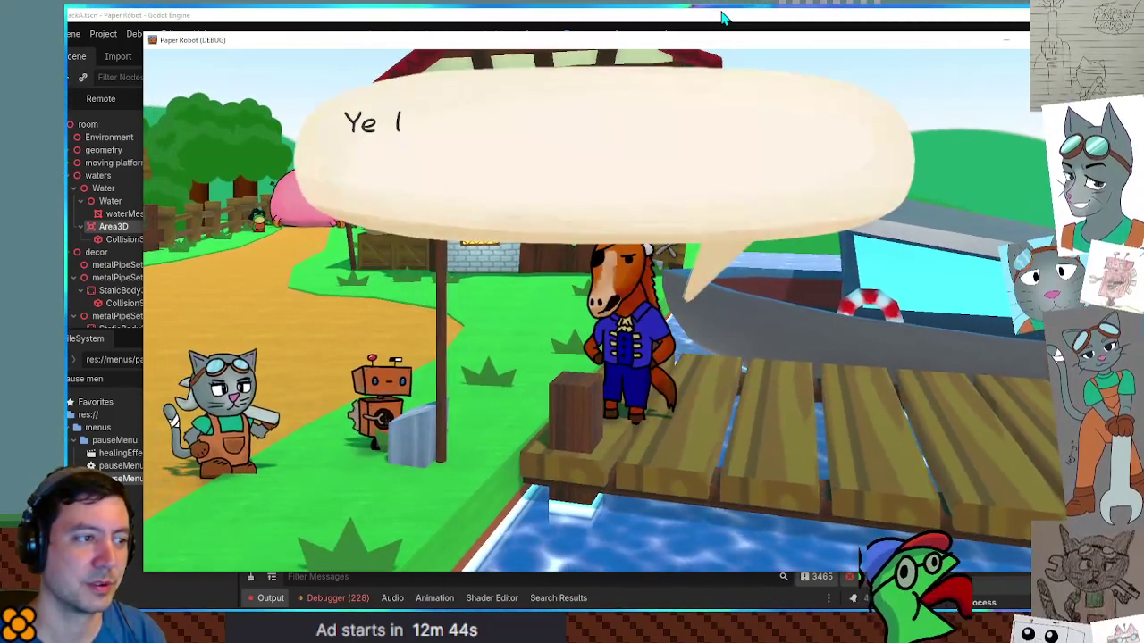
{"action": "key", "text": "space"}
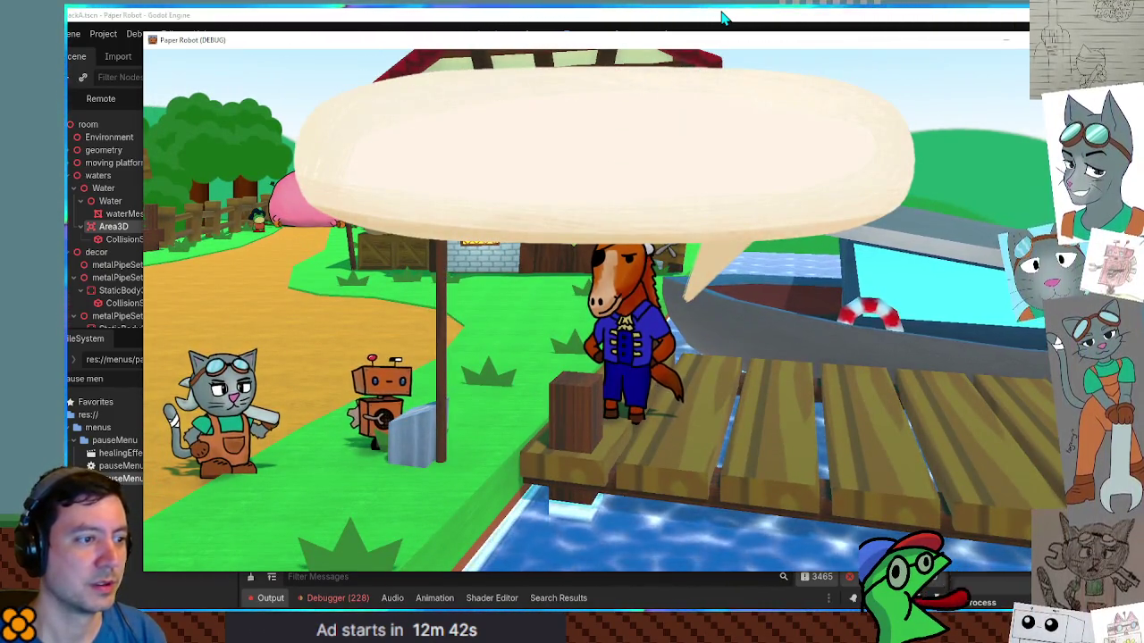
{"action": "key", "text": "space"}
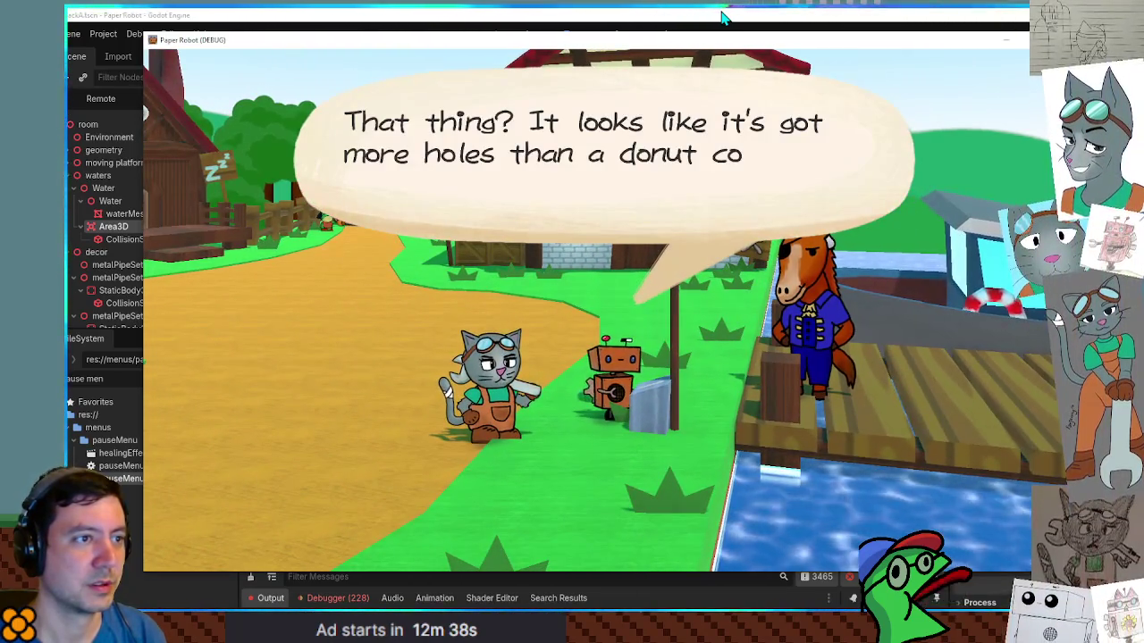
{"action": "key", "text": "space"}
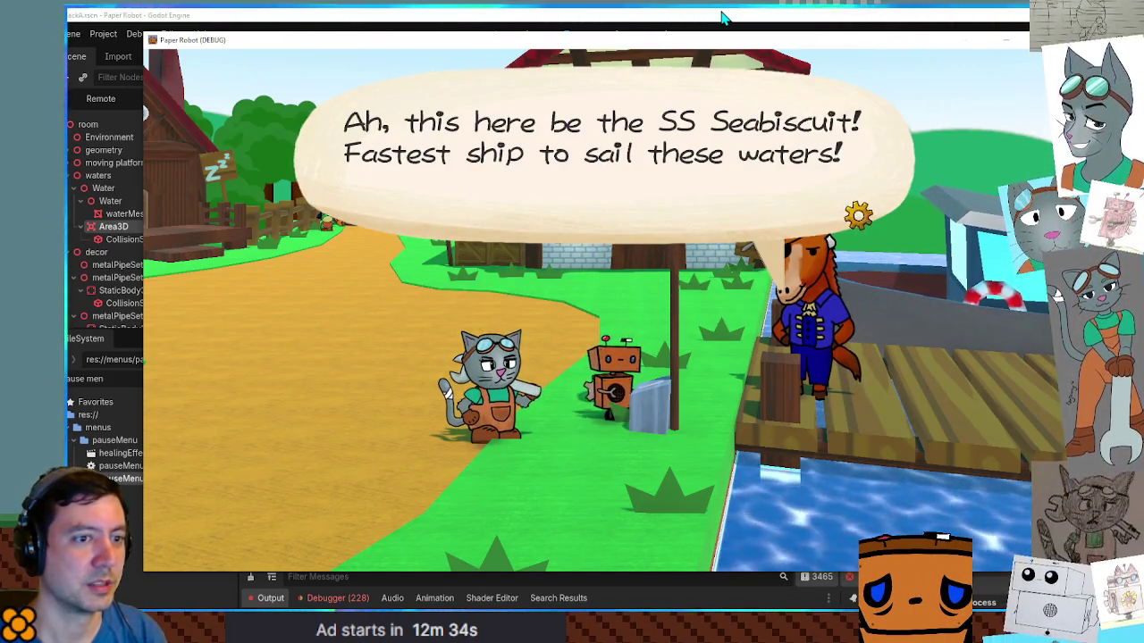
{"action": "key", "text": "space"}
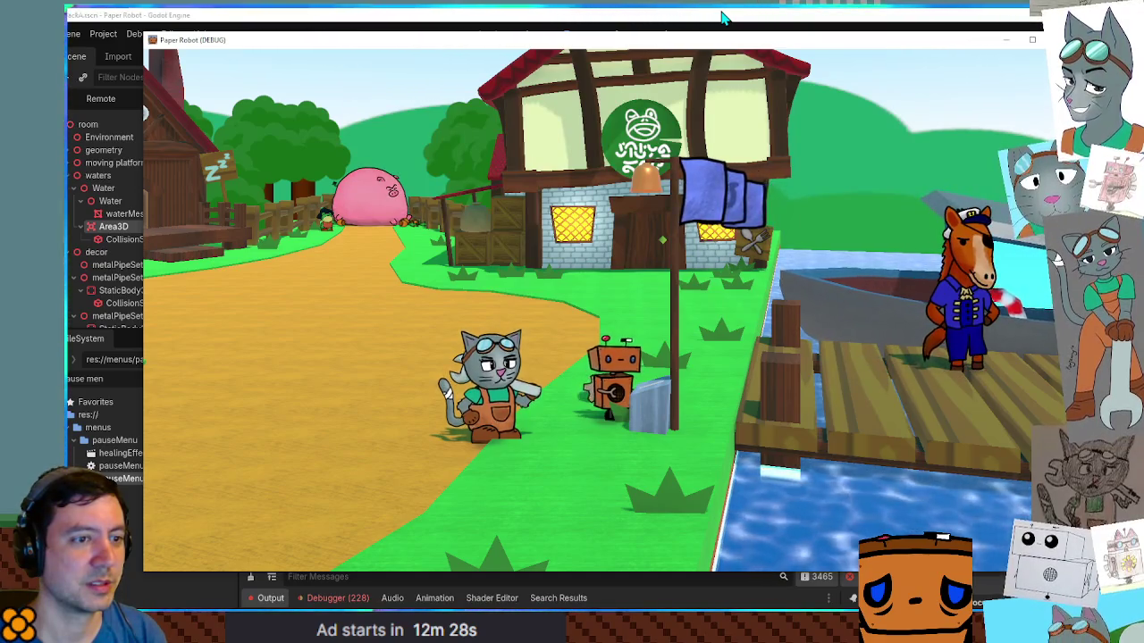
{"action": "key", "text": "Left"}
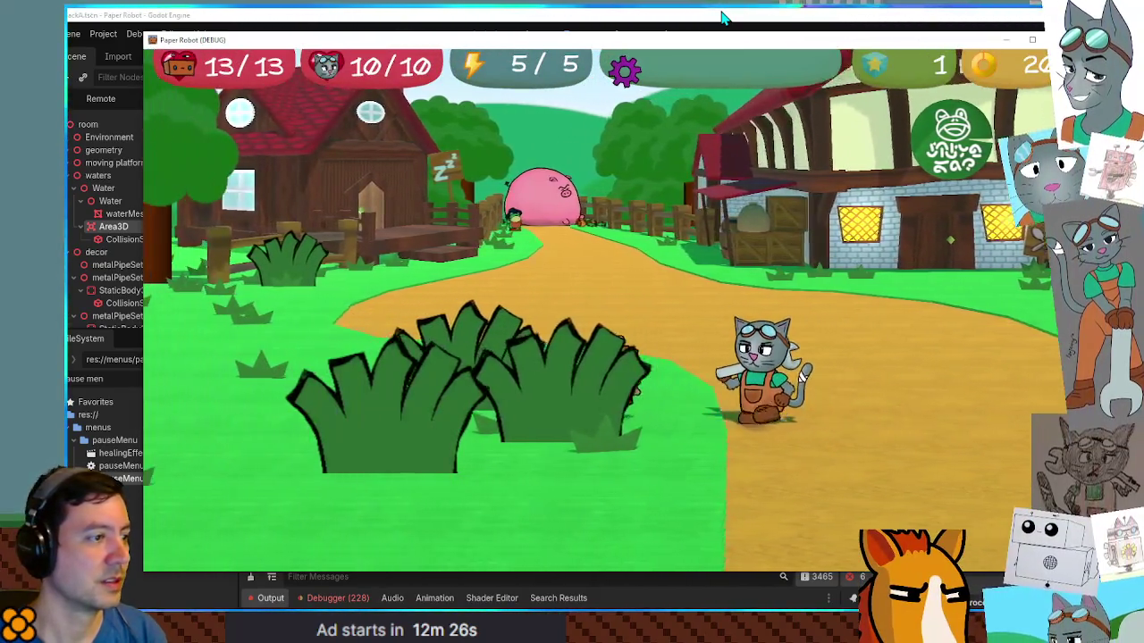
Step: Walk left, break the bush and collect the Honeycomb, dismissing the pickup notice
{"action": "key", "text": "Left"}
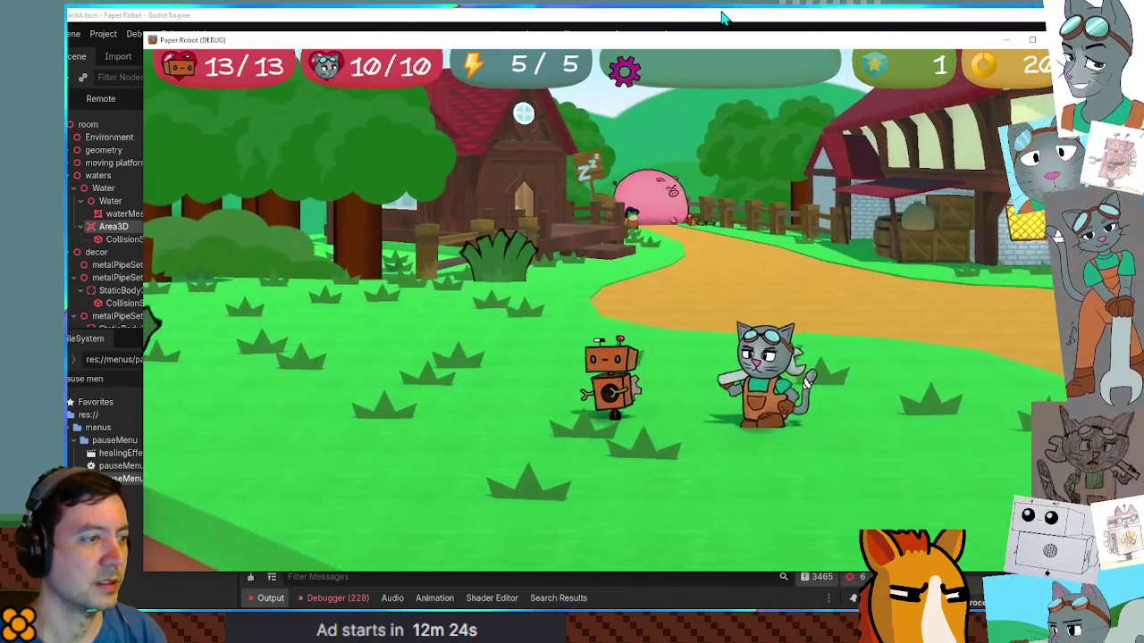
{"action": "key", "text": "Left"}
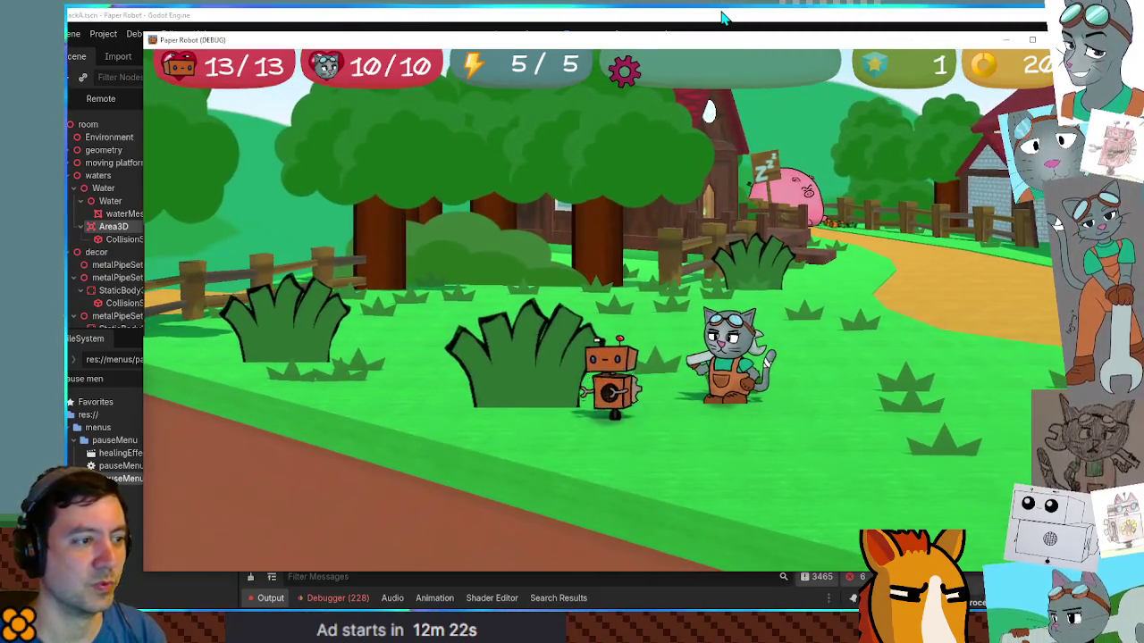
{"action": "key", "text": "Left"}
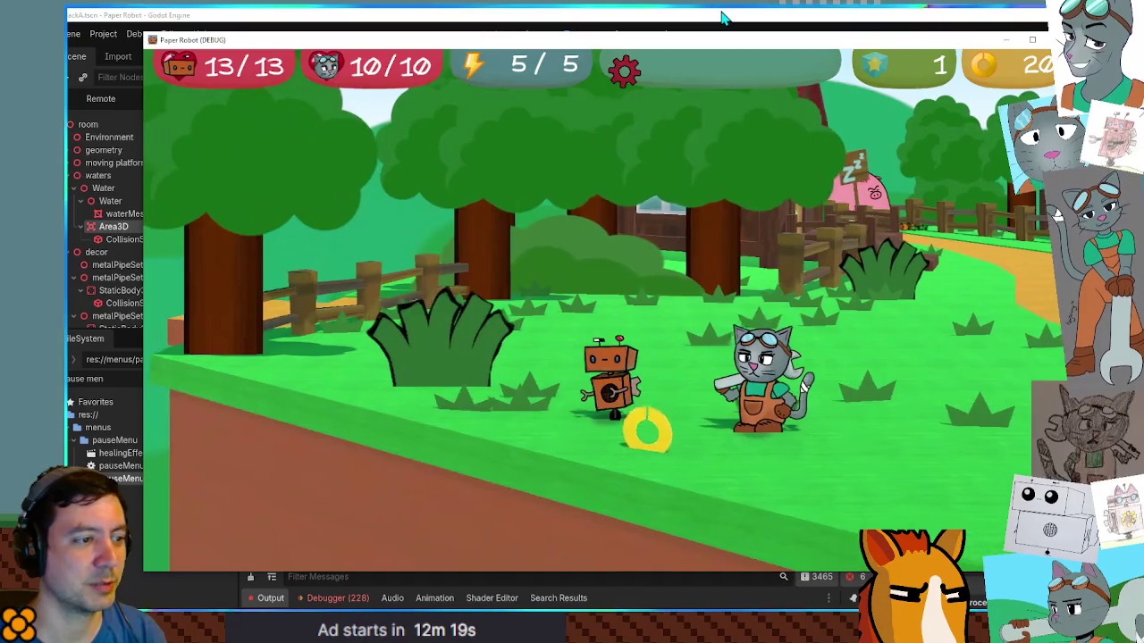
{"action": "key", "text": "Left"}
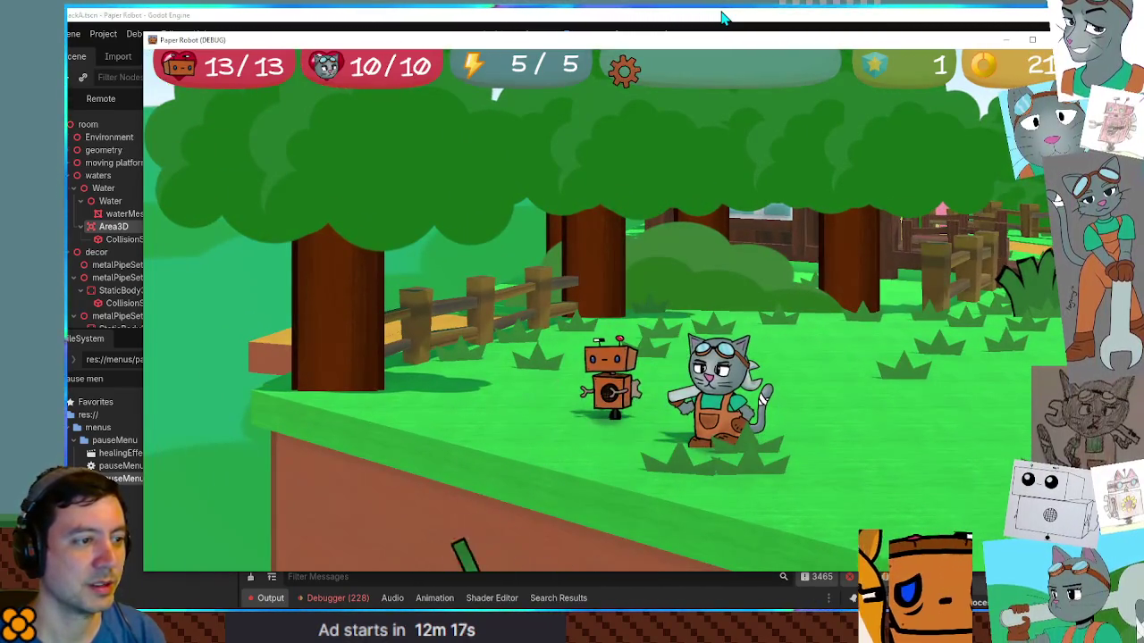
{"action": "key", "text": "Left"}
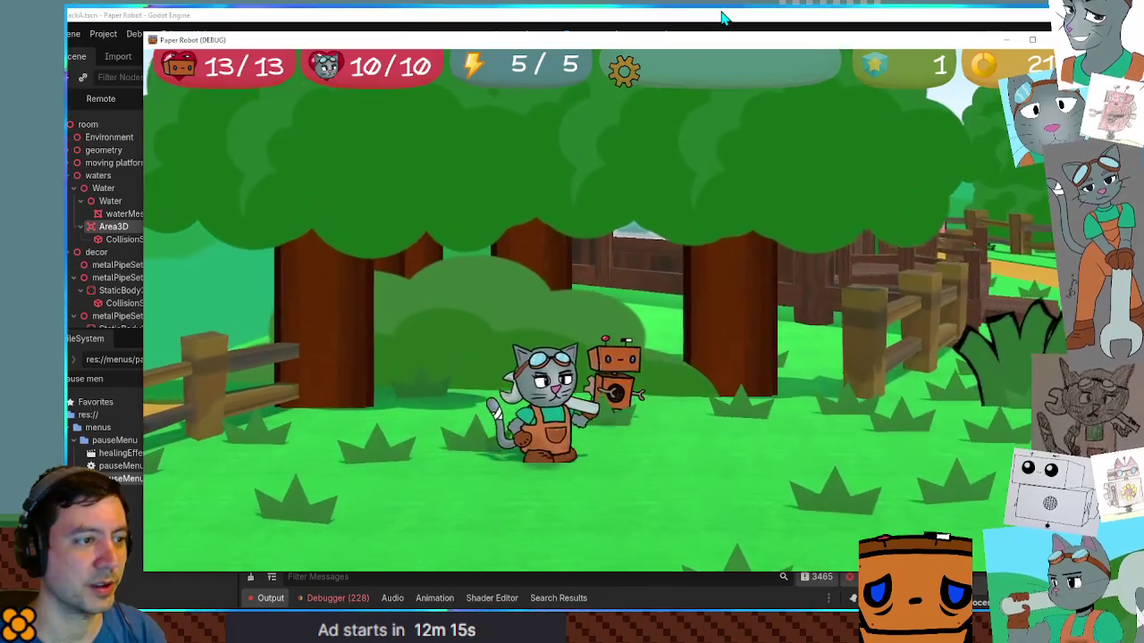
{"action": "key", "text": "Right"}
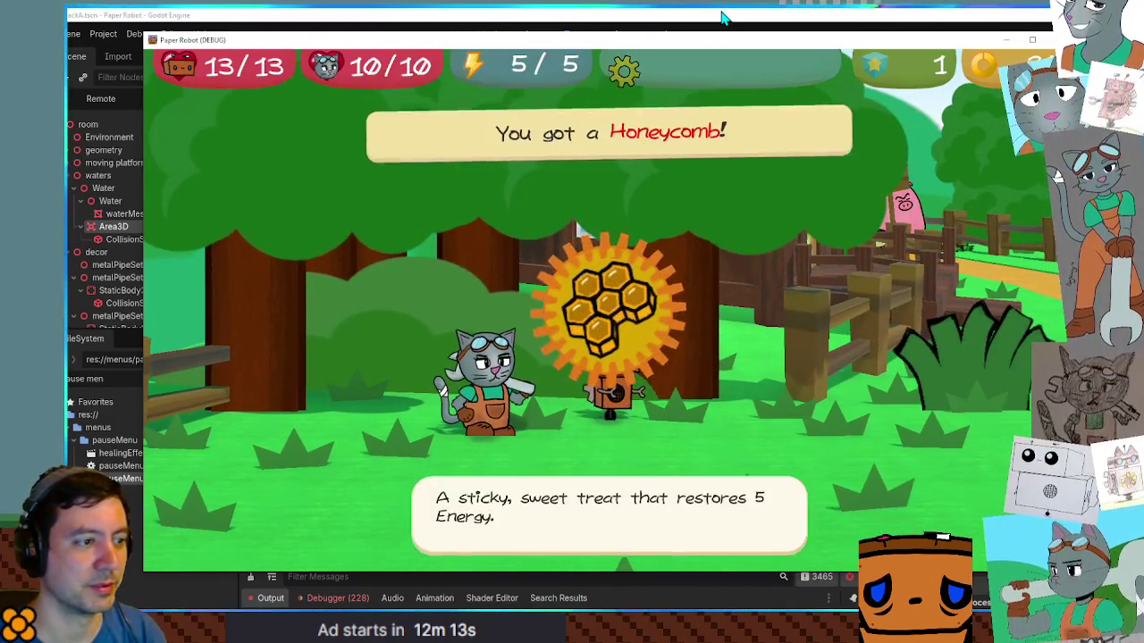
{"action": "key", "text": "Return"}
{"action": "key", "text": "Right"}
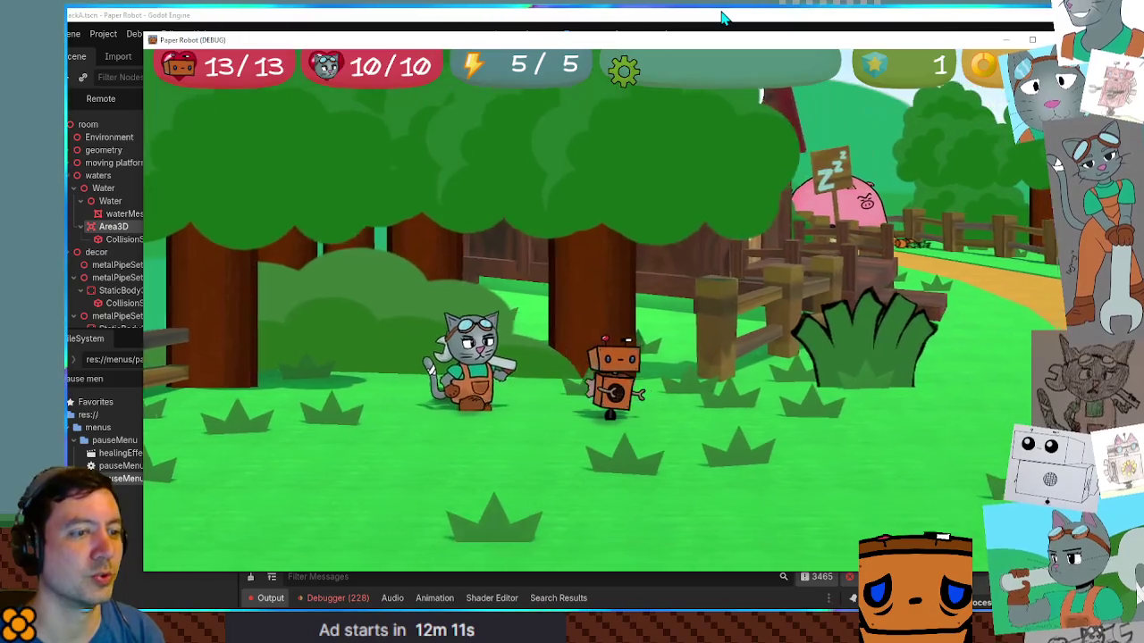
Step: Walk right to the porch, jump onto it and enter the Riverside Inn
{"action": "key", "text": "Right"}
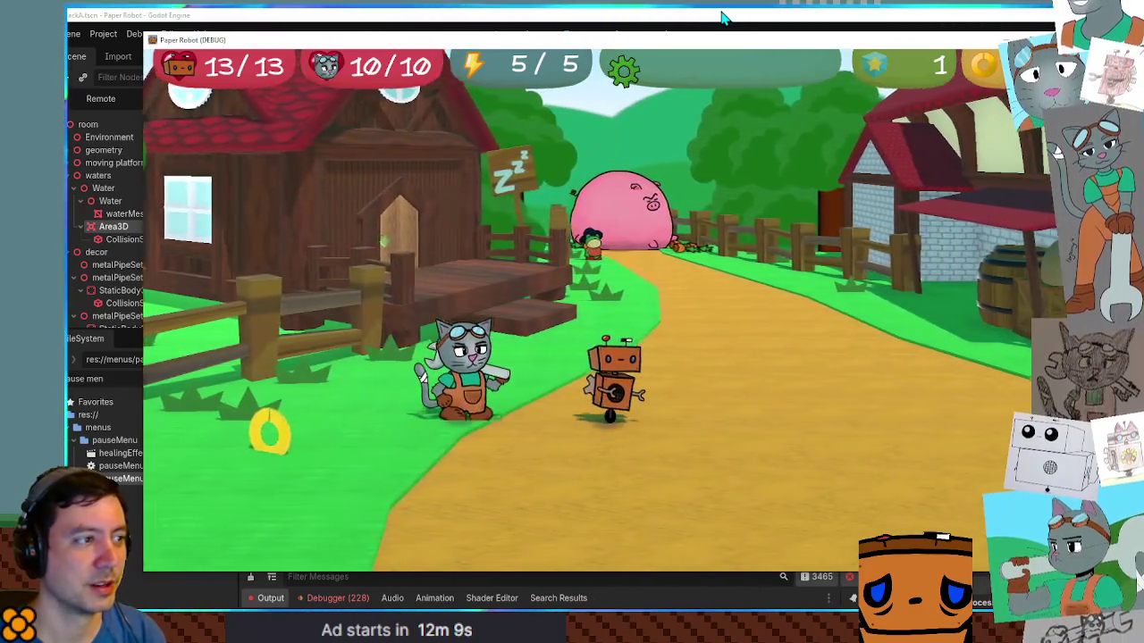
{"action": "key", "text": "Right"}
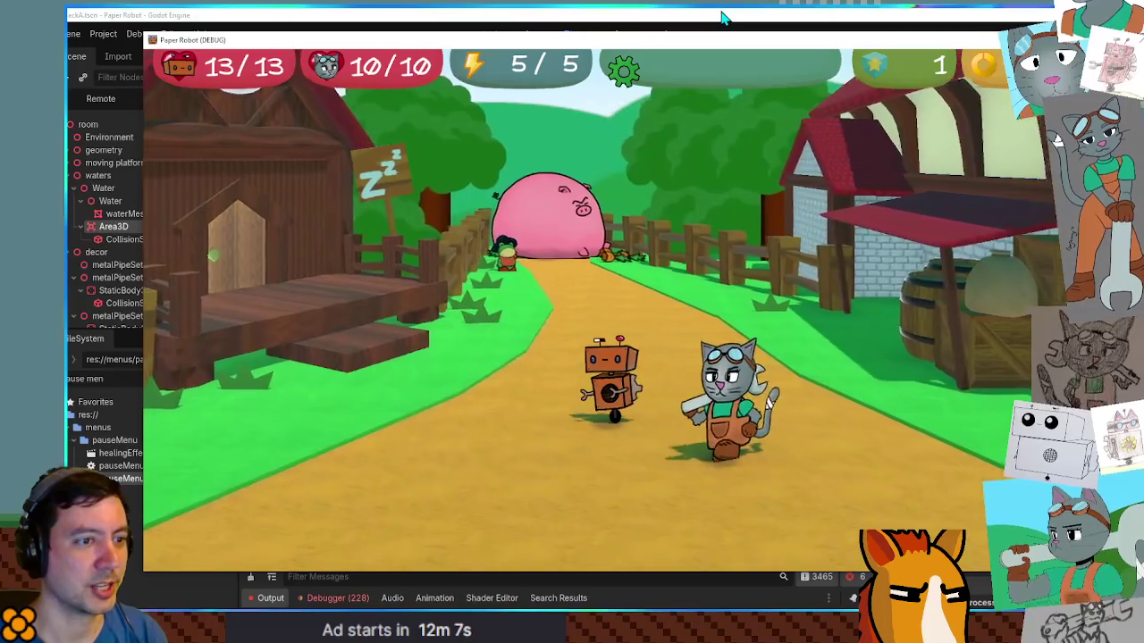
{"action": "key", "text": "Left"}
{"action": "key", "text": "space"}
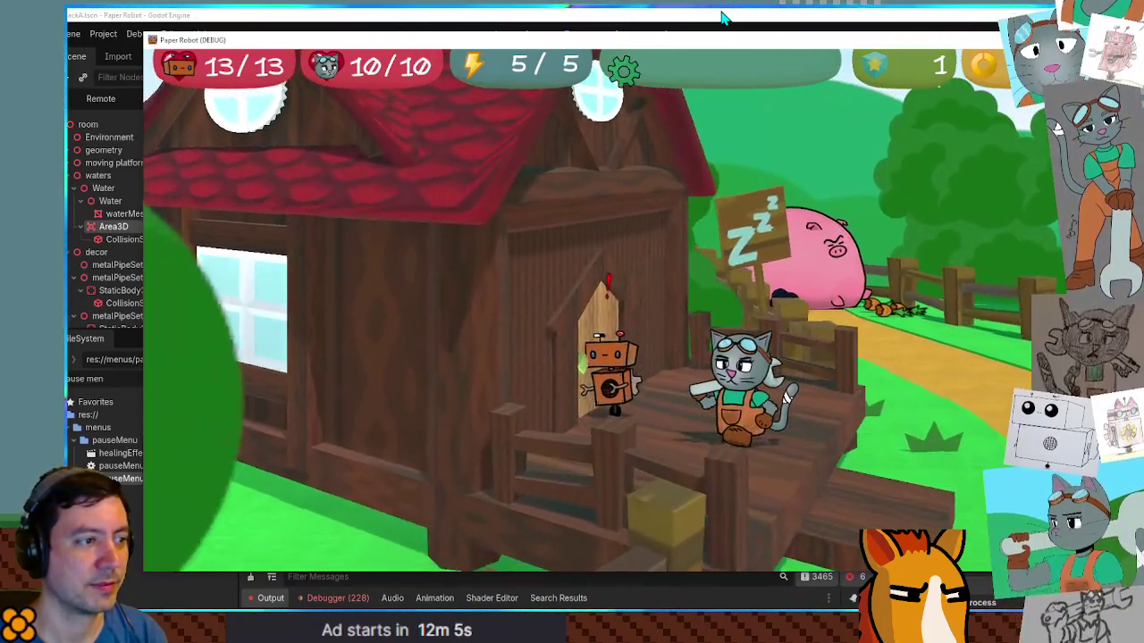
{"action": "key", "text": "Up"}
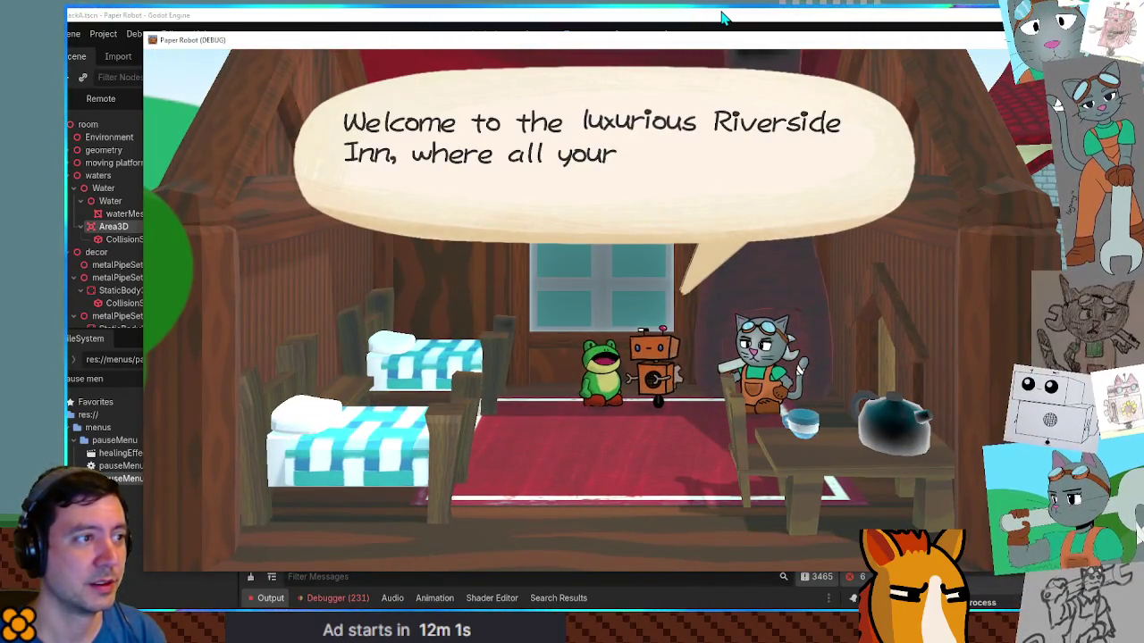
Step: Accept the innkeeper's 'Sounds great!' offer to stay the night and dismiss the good-morning line
{"action": "key", "text": "space"}
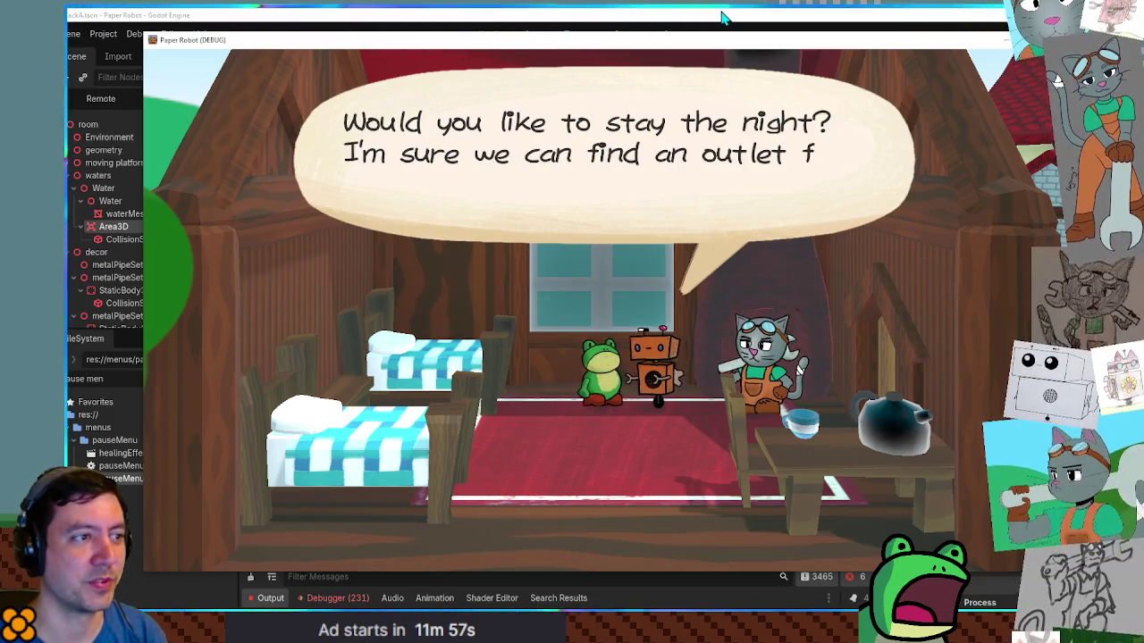
{"action": "key", "text": "space"}
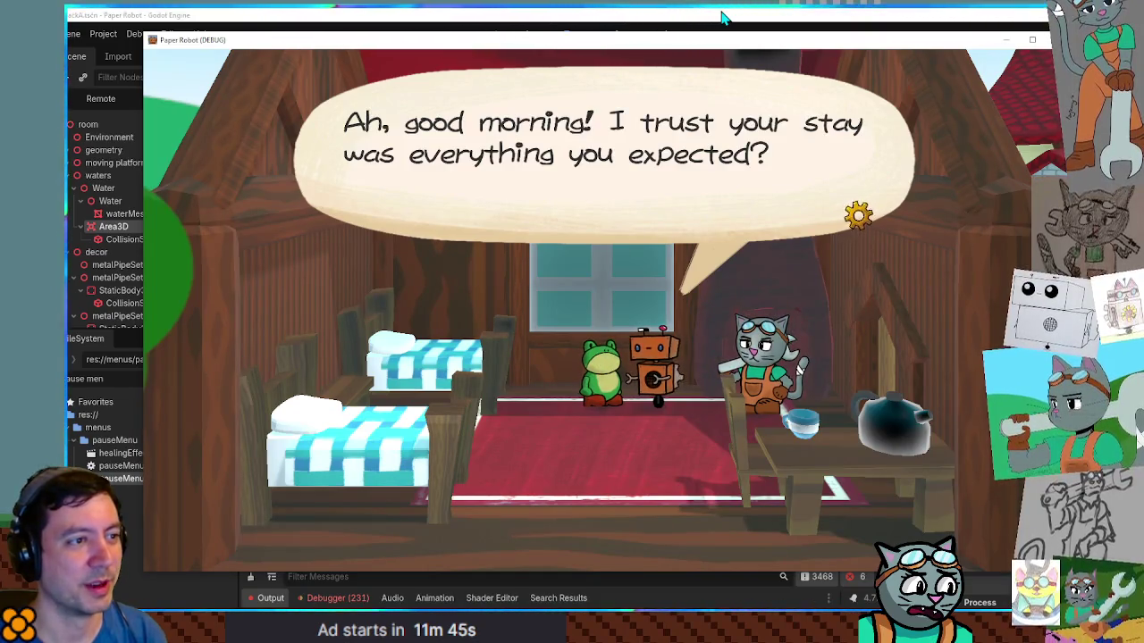
{"action": "key", "text": "space"}
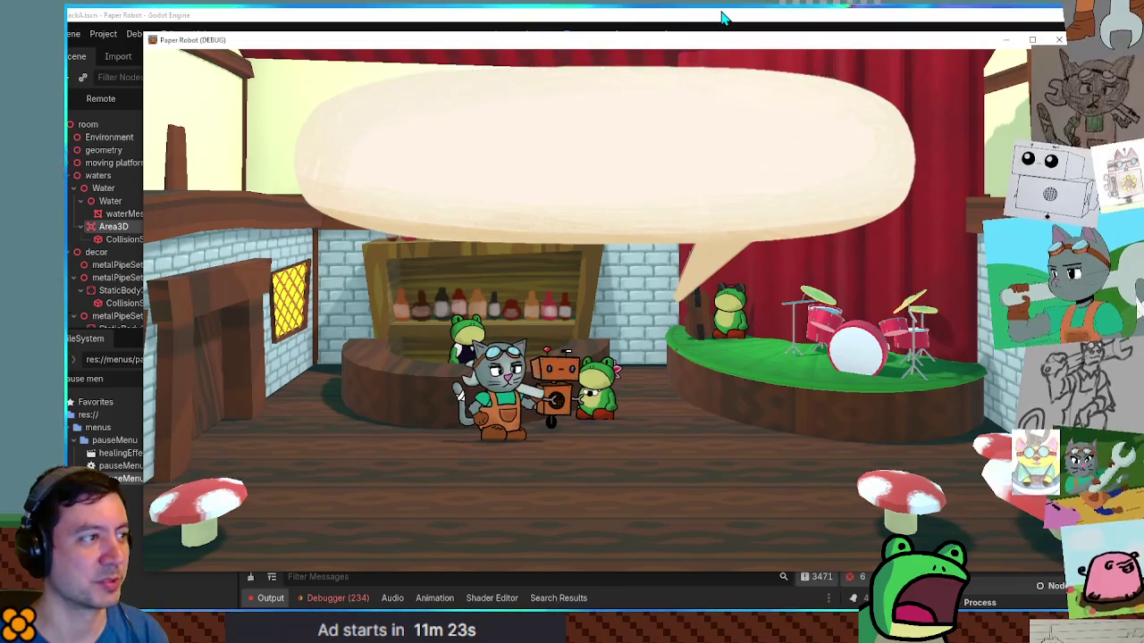
Step: Dismiss Lily's Pad's no-smoothie line, exit, and walk up the path toward the pig
{"action": "key", "text": "space"}
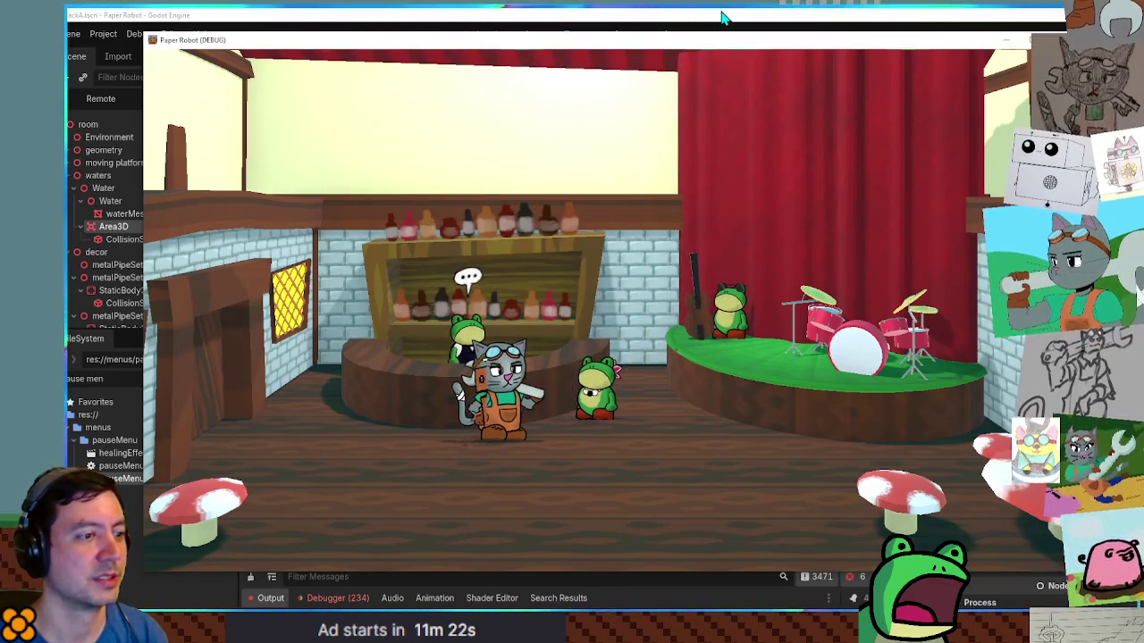
{"action": "key", "text": "Left"}
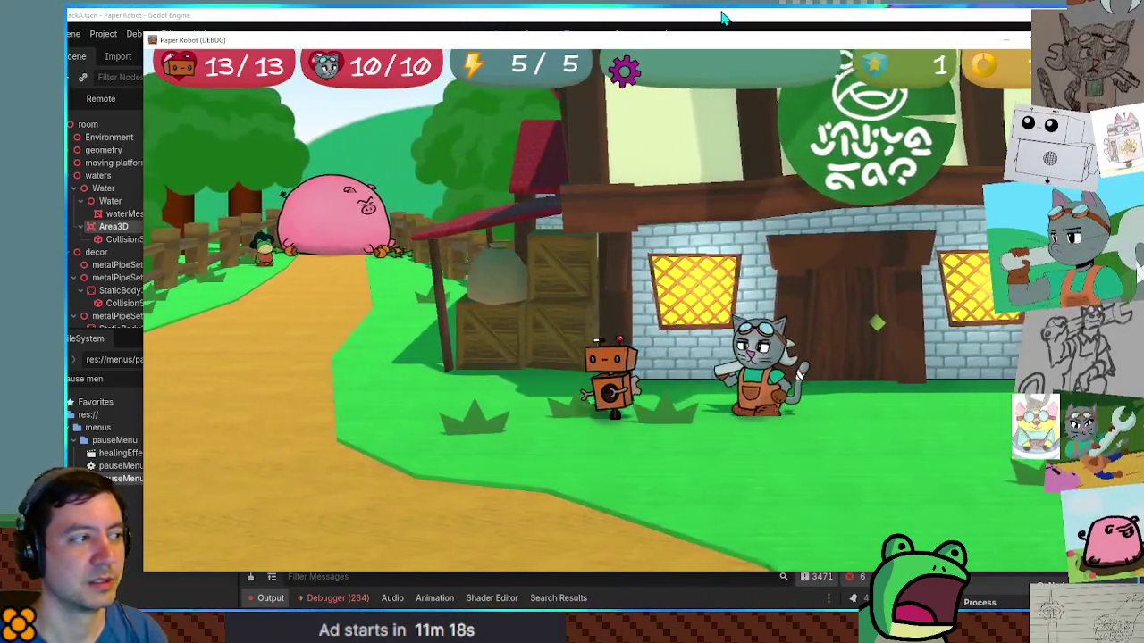
{"action": "key", "text": "Left"}
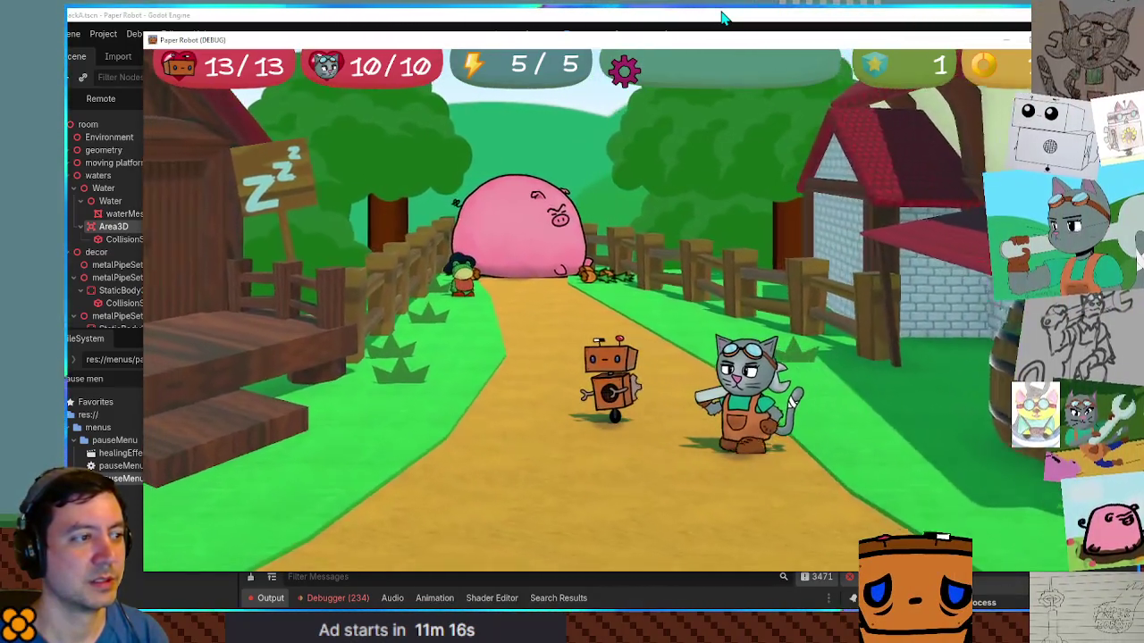
{"action": "key", "text": "Up"}
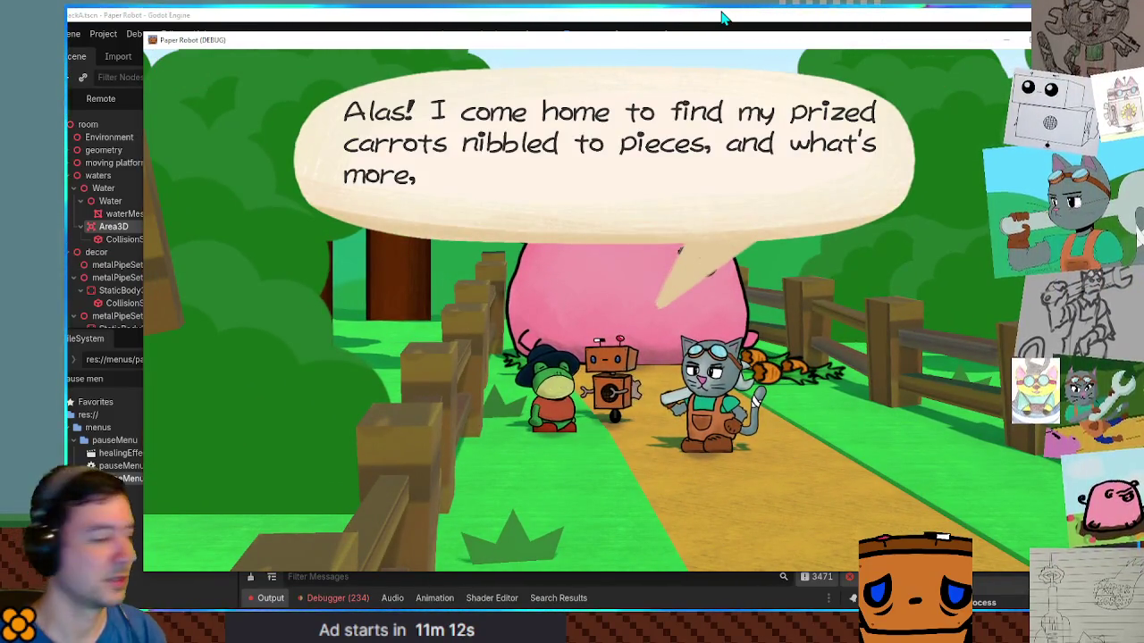
Step: Advance the frog guard's complaint about the ruined carrots and blocked path
{"action": "key", "text": "space"}
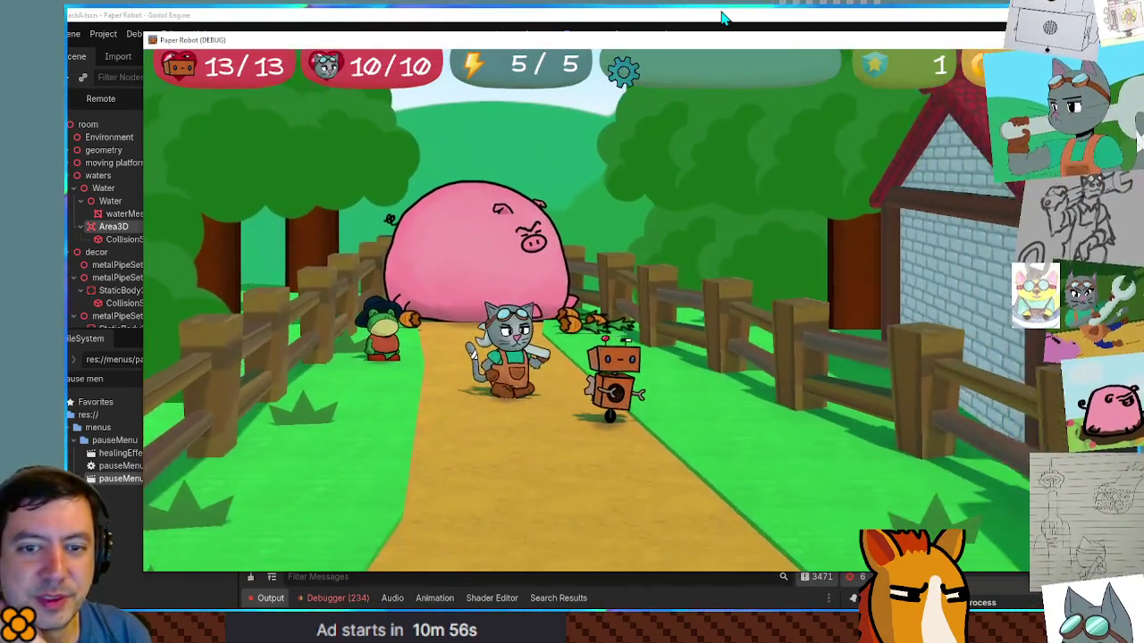
Step: Walk back down and right into Lily's Pad, up to the frog at the counter
{"action": "key", "text": "Down"}
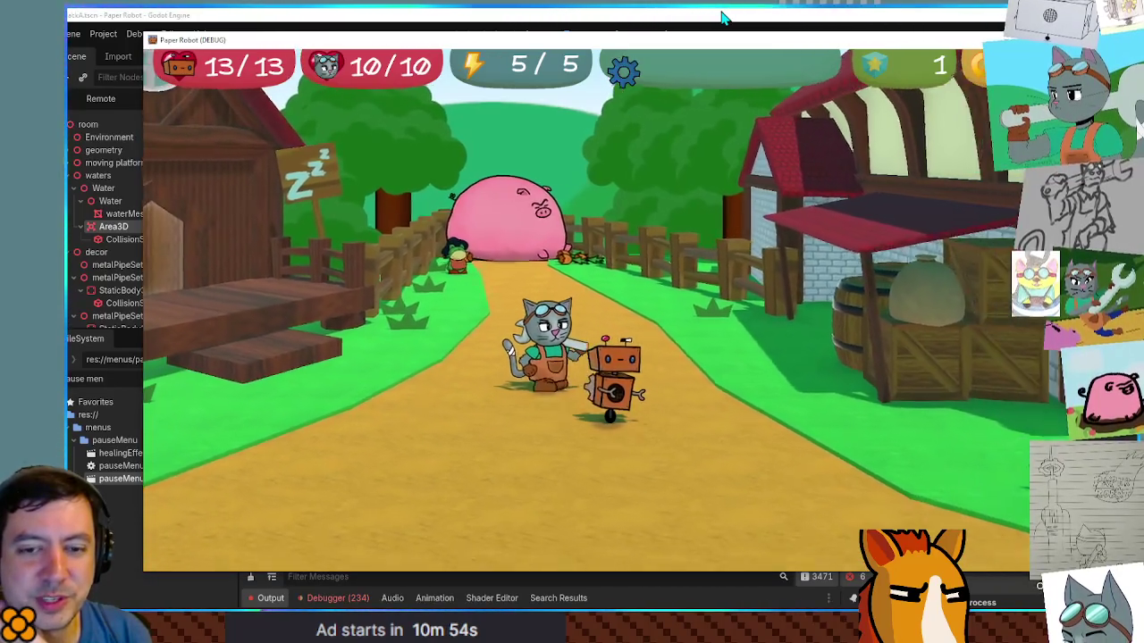
{"action": "key", "text": "Right"}
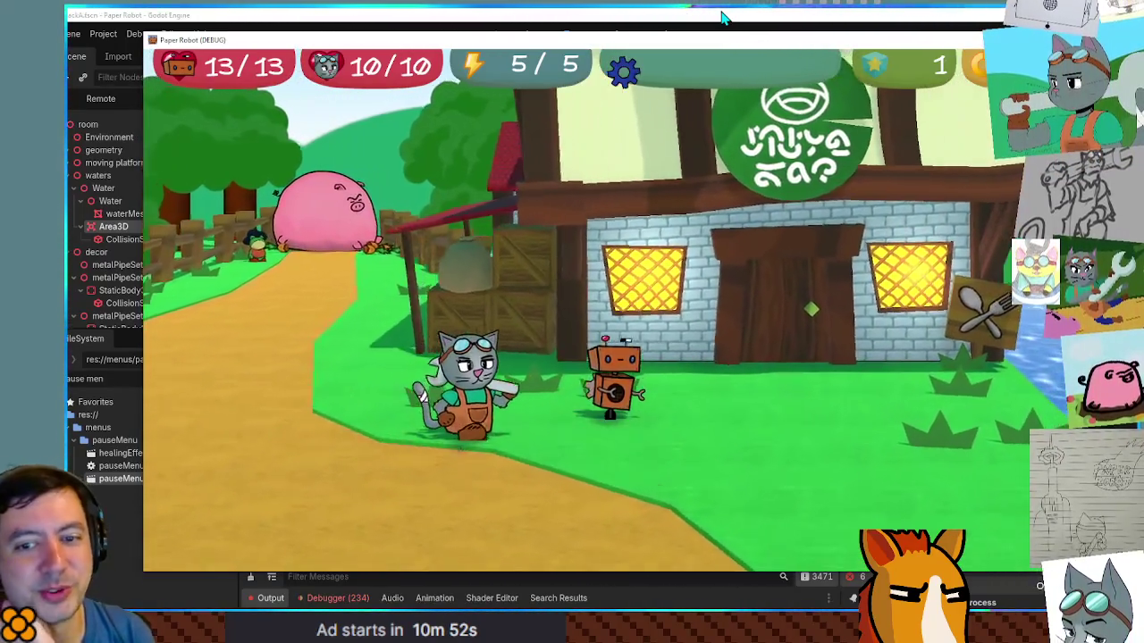
{"action": "key", "text": "Up"}
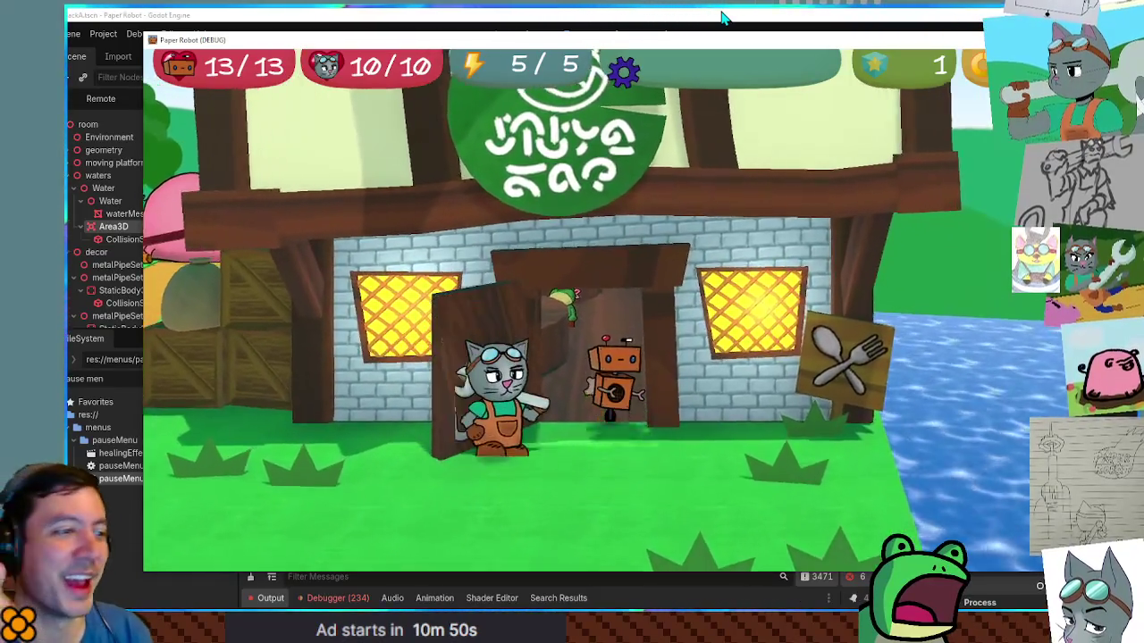
{"action": "key", "text": "Right"}
{"action": "key", "text": "space"}
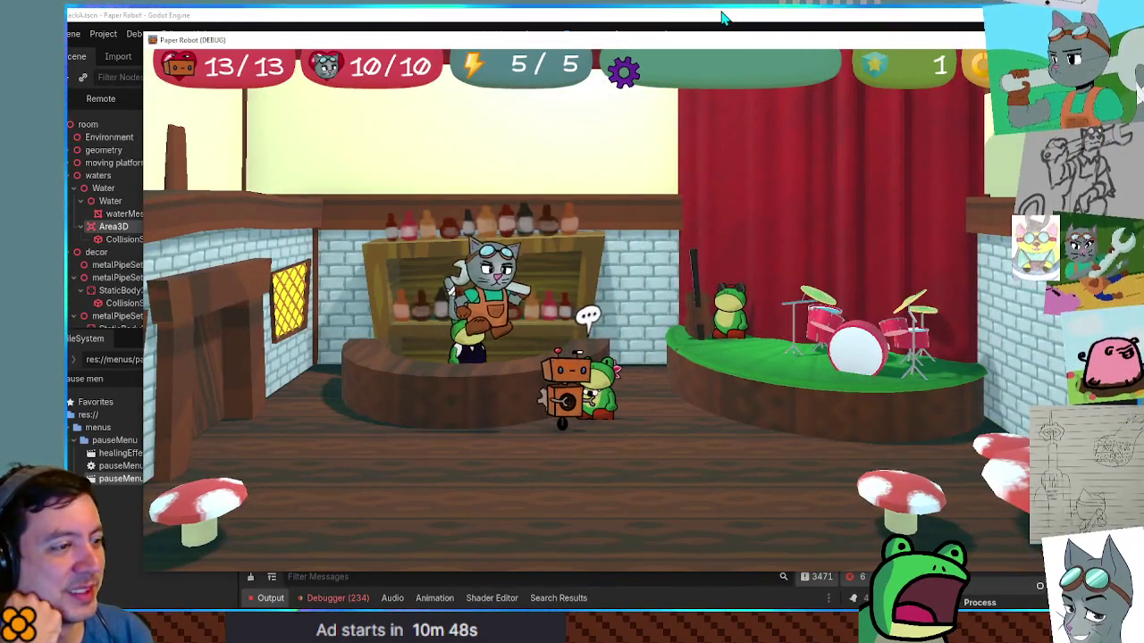
Step: Start talking to Lady Lily and advance through the strawberry apple special lines
{"action": "key", "text": "Up"}
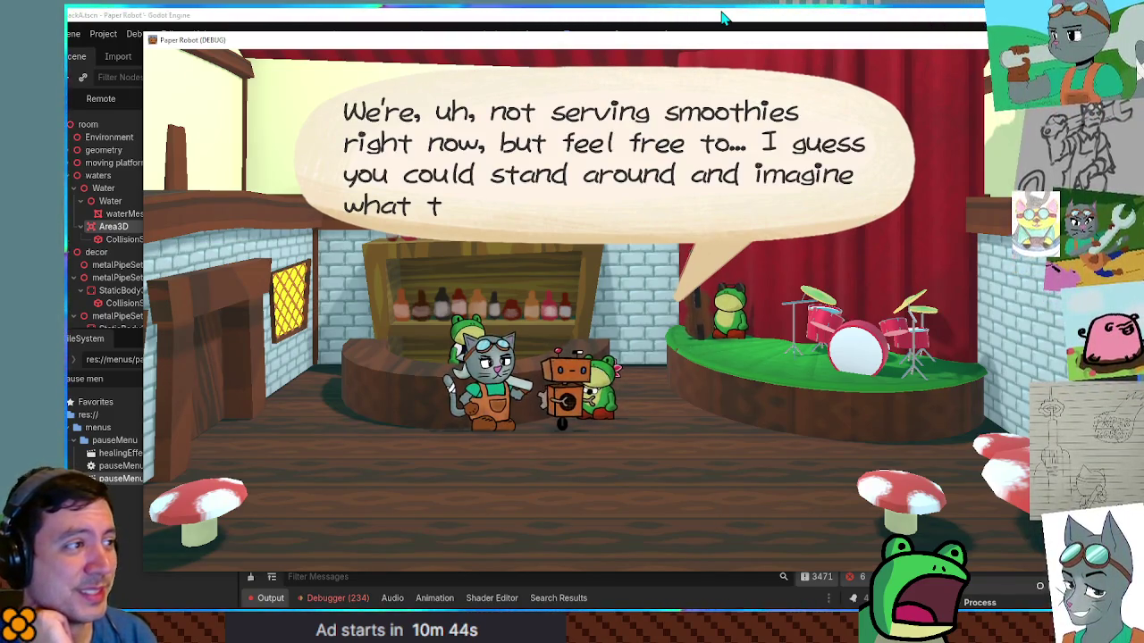
{"action": "key", "text": "space"}
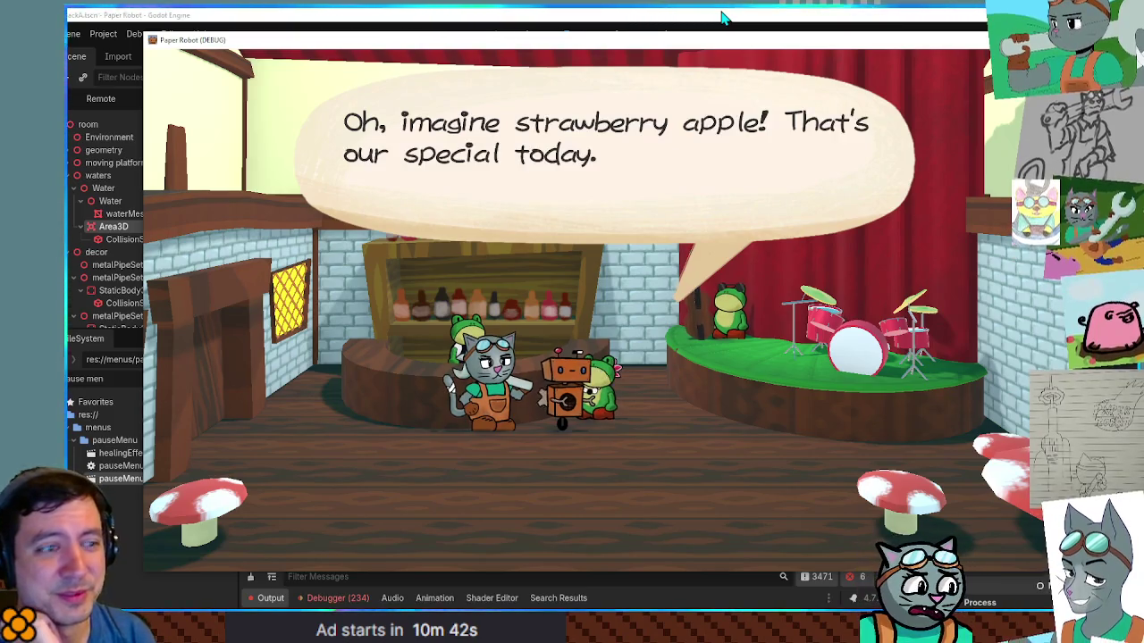
{"action": "key", "text": "space"}
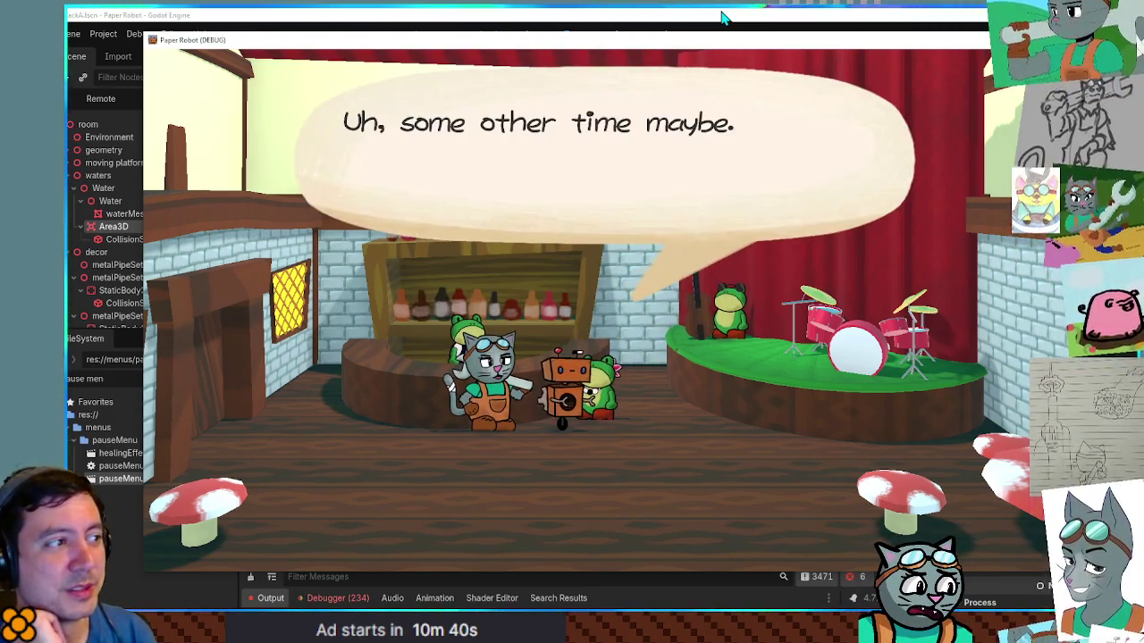
{"action": "key", "text": "space"}
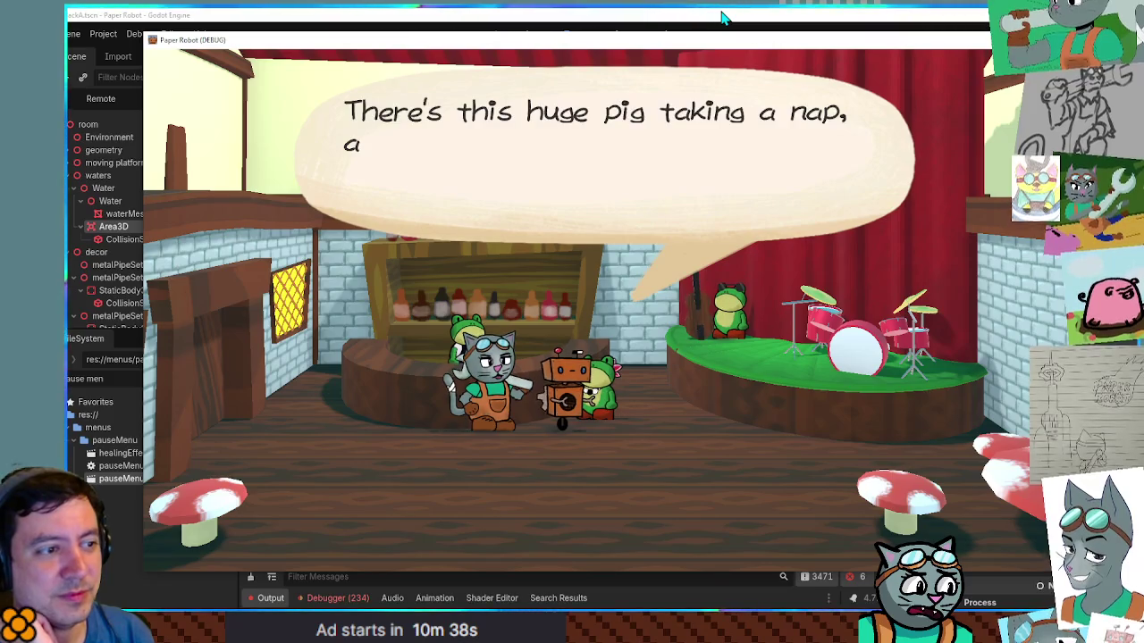
{"action": "key", "text": "space"}
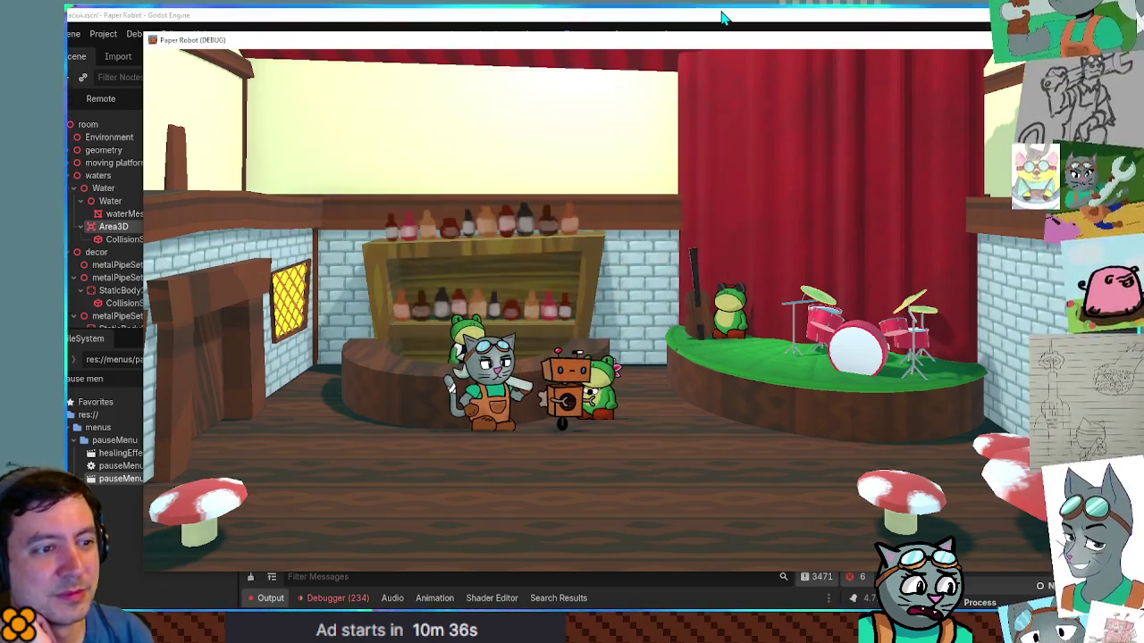
{"action": "key", "text": "space"}
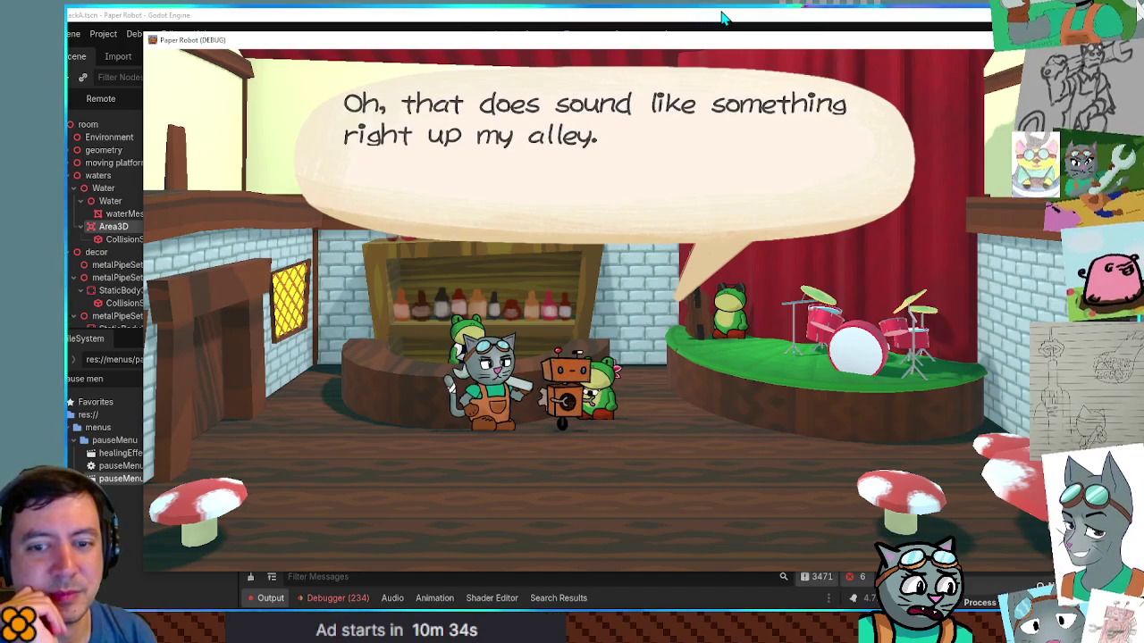
{"action": "key", "text": "space"}
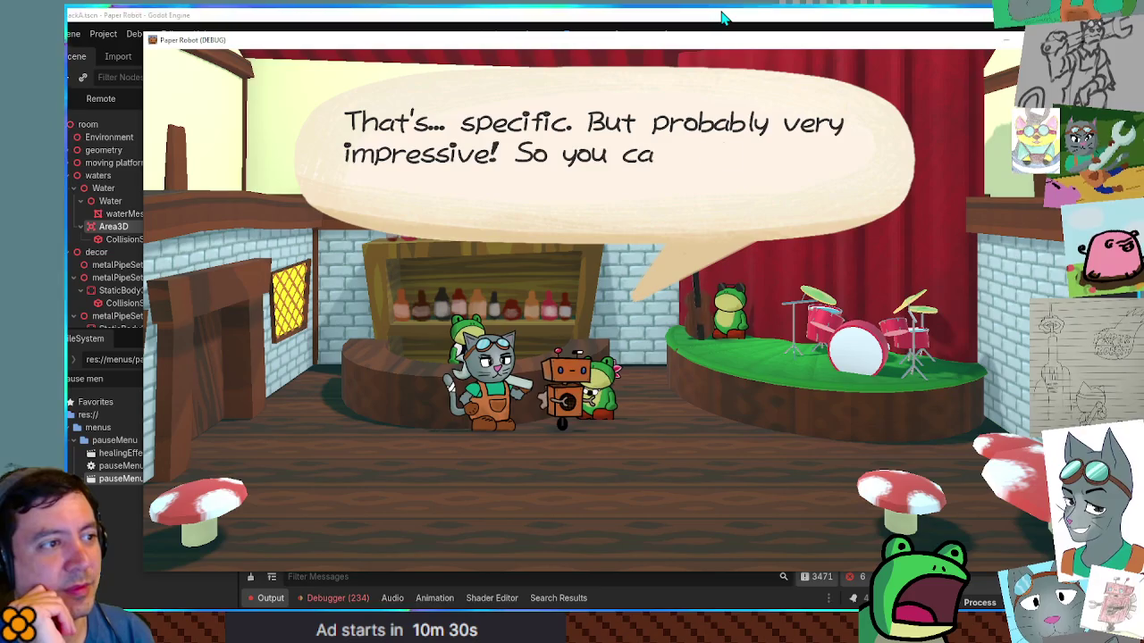
{"action": "key", "text": "space"}
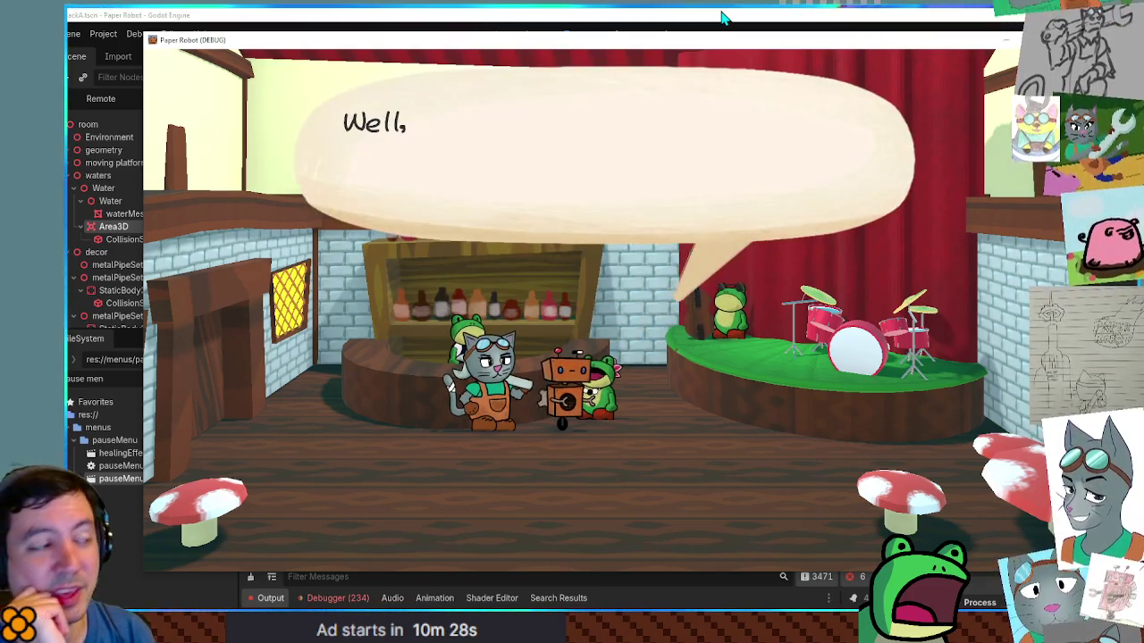
Step: Advance through her blender explanation and storage question, then walk left toward the exit
{"action": "key", "text": "space"}
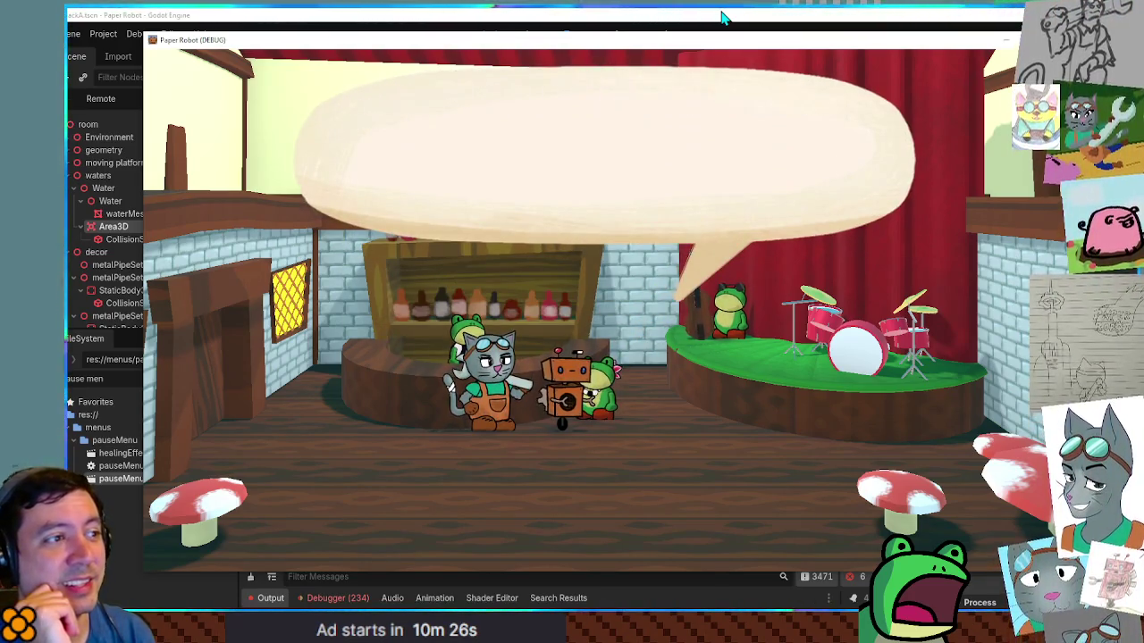
{"action": "key", "text": "space"}
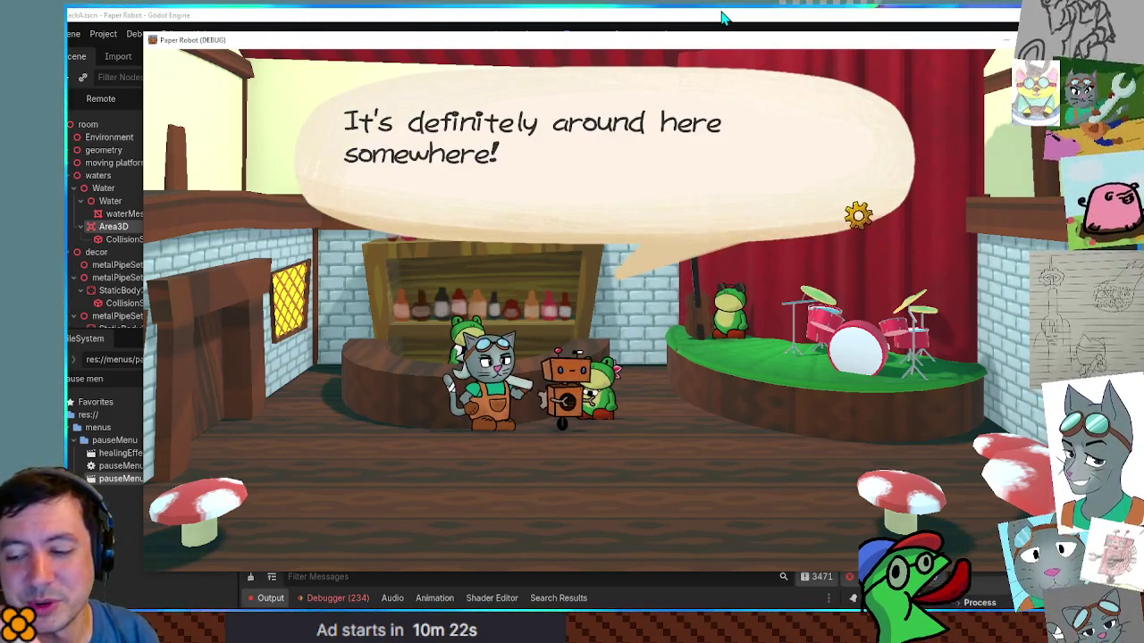
{"action": "key", "text": "space"}
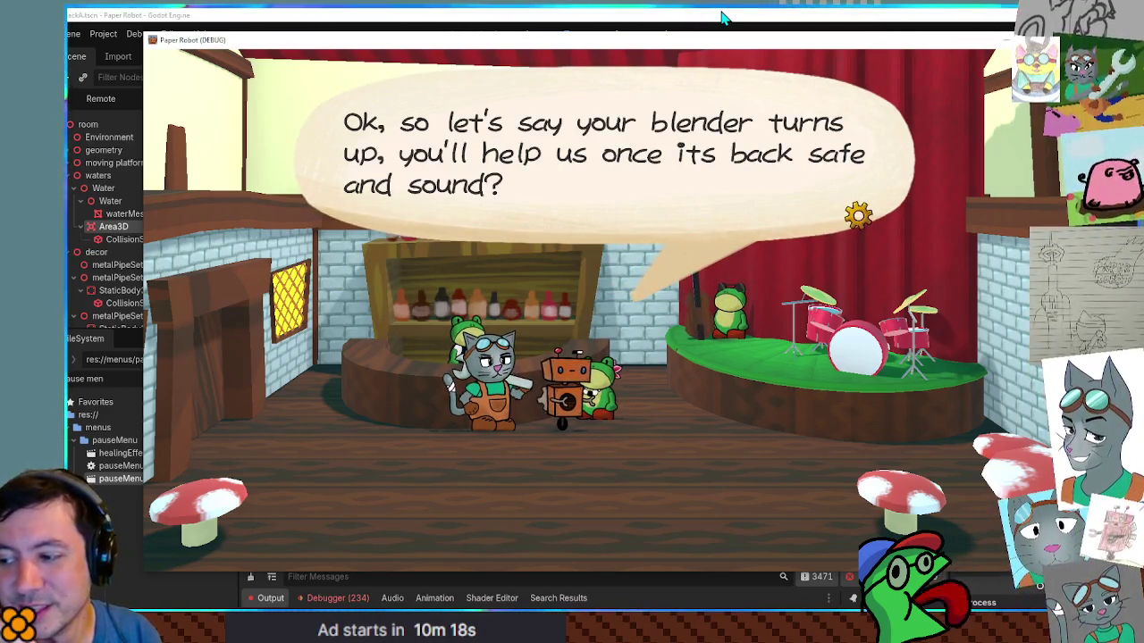
{"action": "key", "text": "space"}
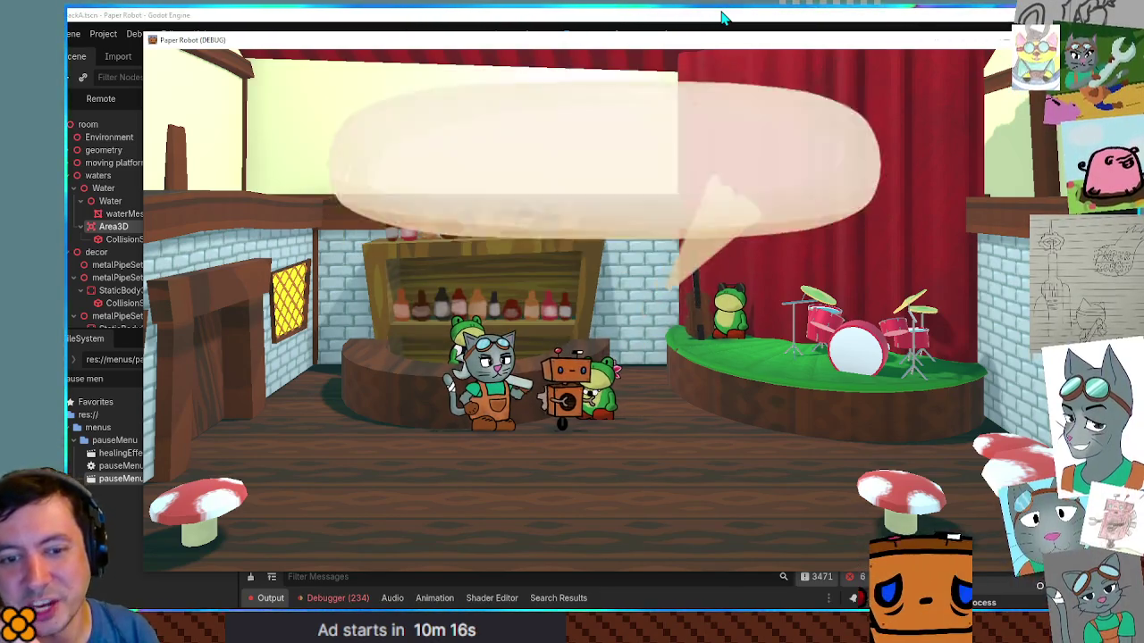
{"action": "key", "text": "space"}
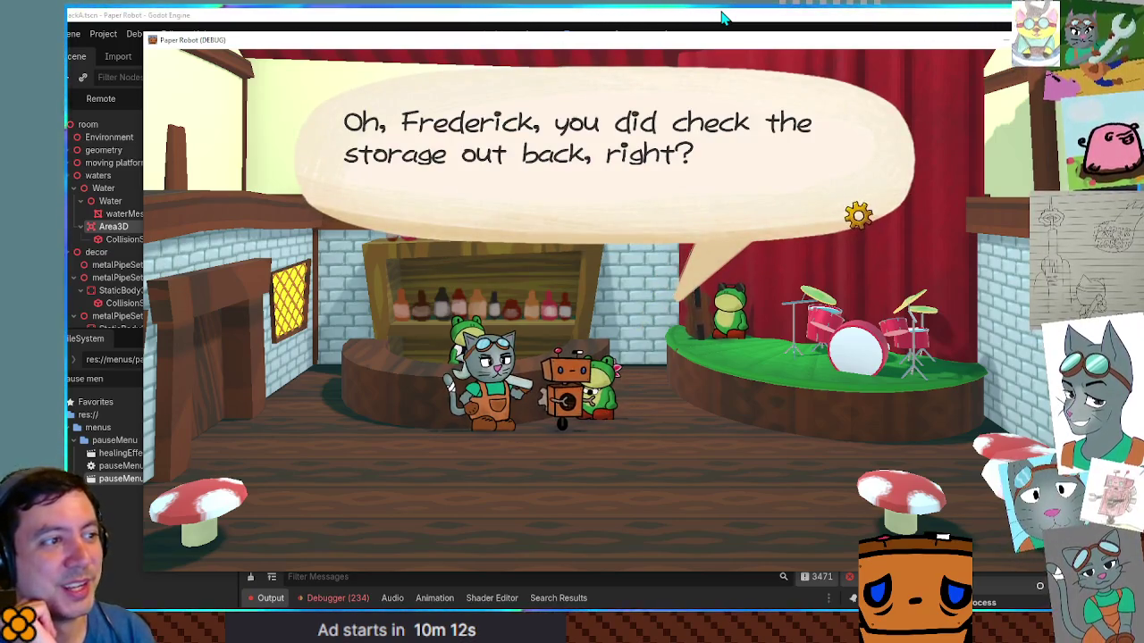
{"action": "key", "text": "space"}
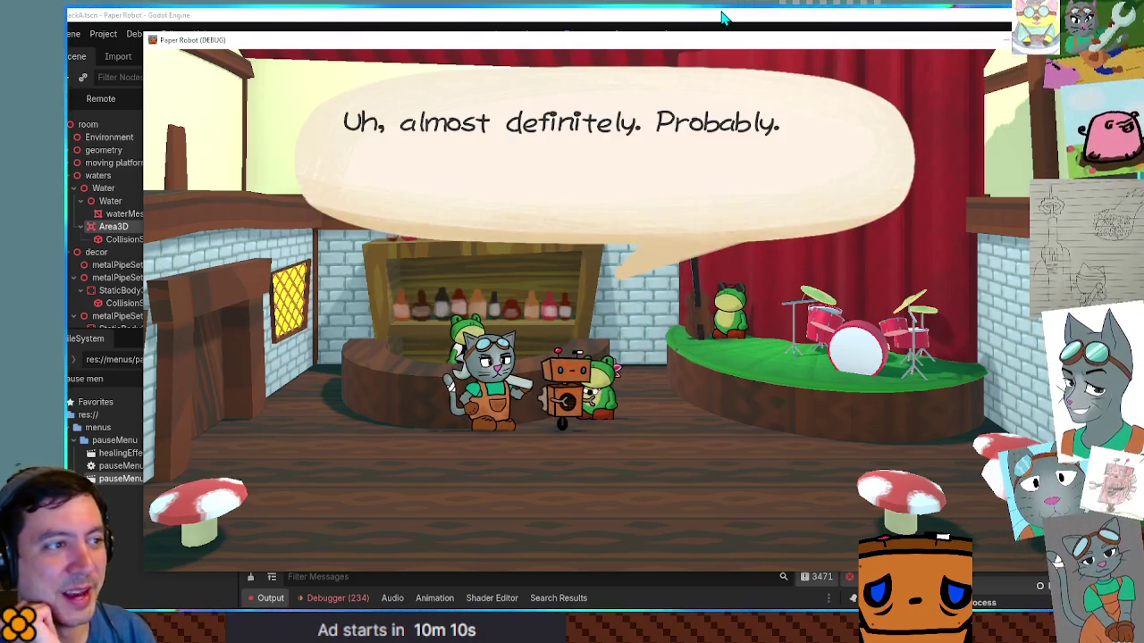
{"action": "key", "text": "space"}
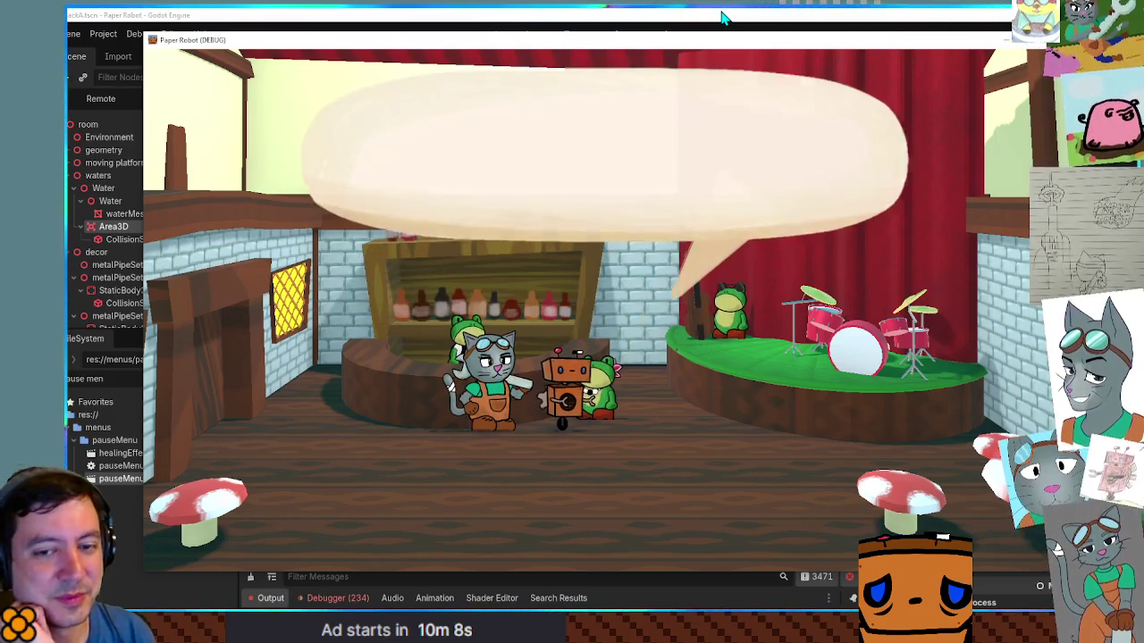
{"action": "key", "text": "space"}
{"action": "key", "text": "Left"}
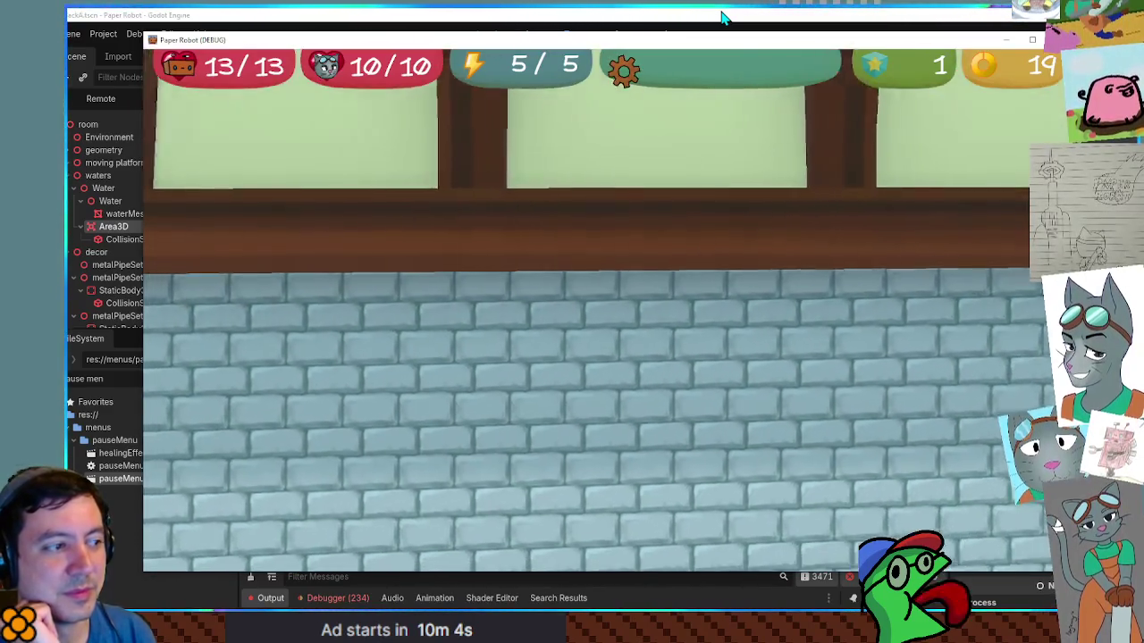
Step: Walk left along the village path past the barrels and house into the trees
{"action": "key", "text": "Left"}
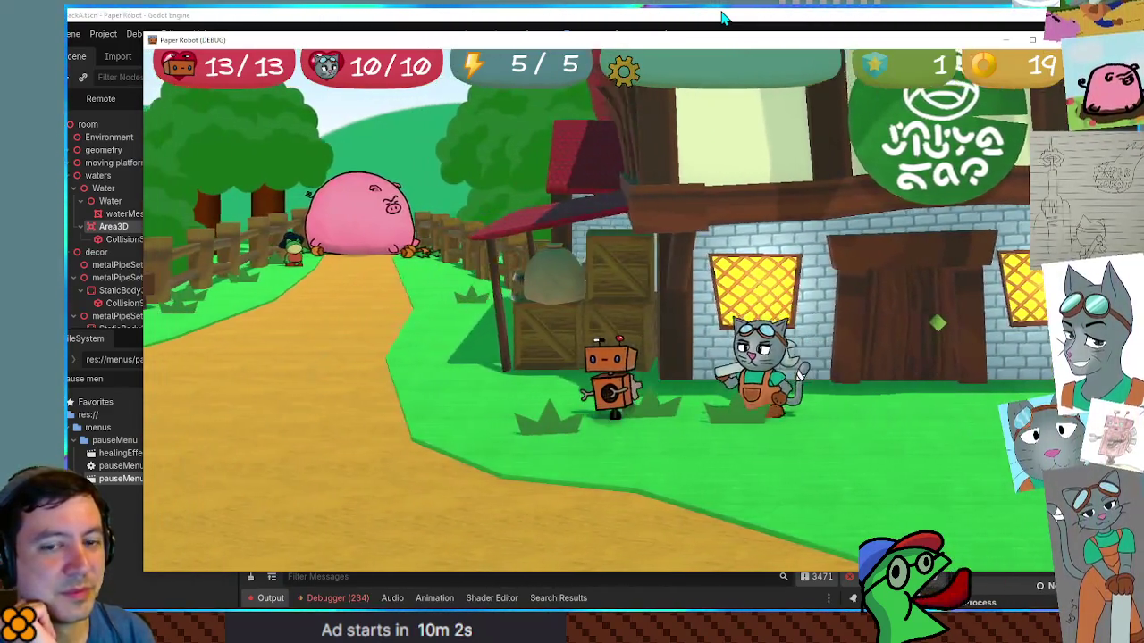
{"action": "key", "text": "Left"}
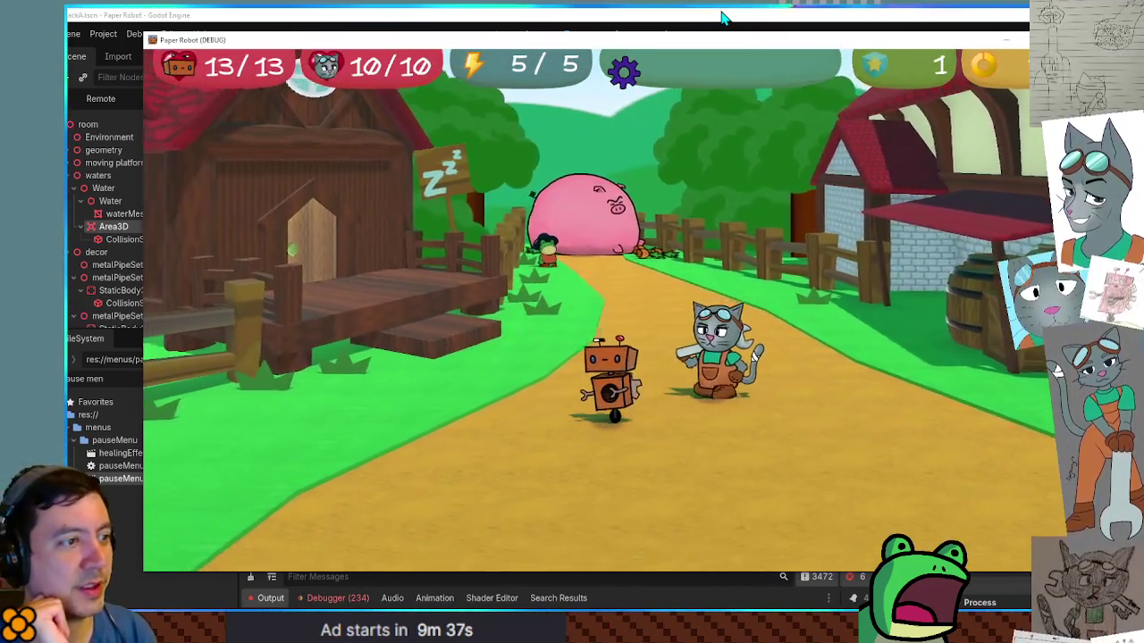
{"action": "key", "text": "Left"}
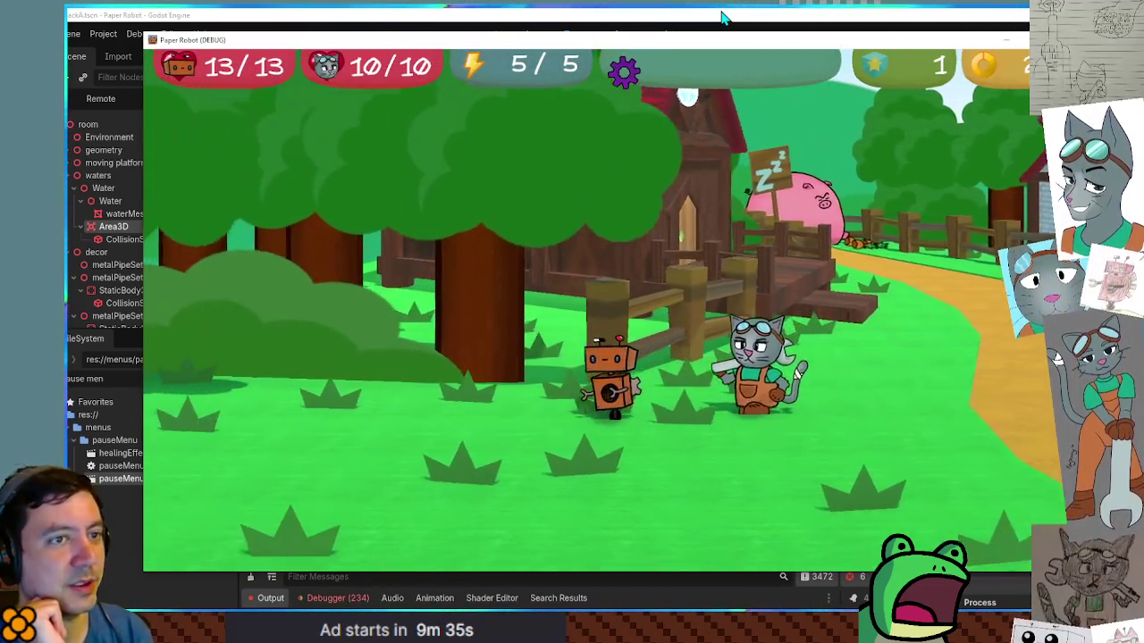
{"action": "key", "text": "Left"}
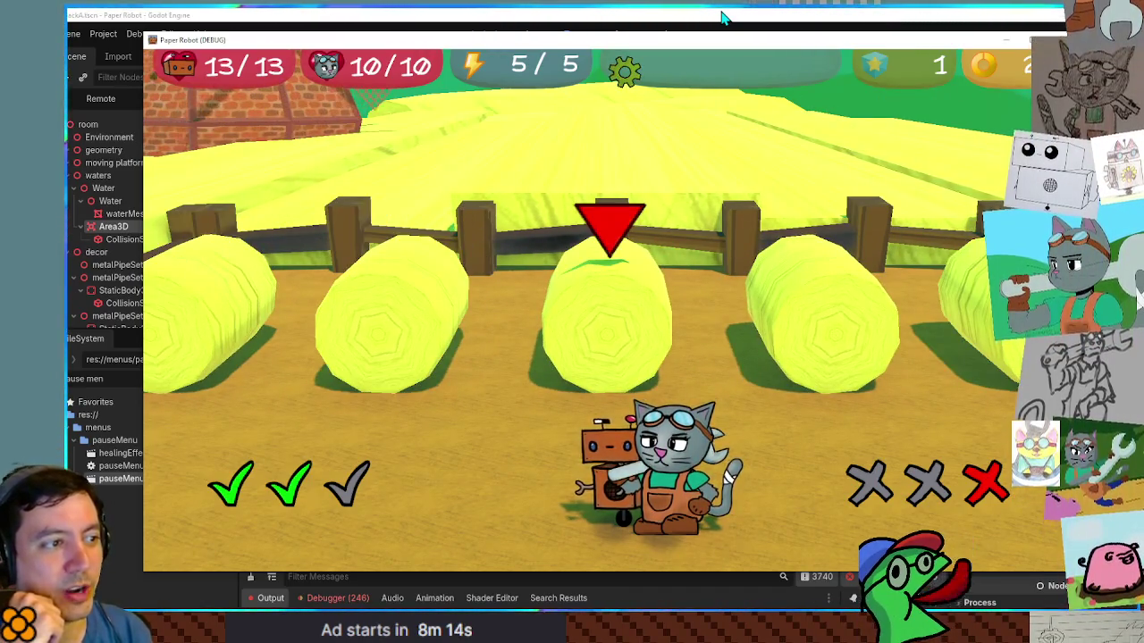
Step: Pick the arrow-marked hay bale to win the Mixanator 3000 and Scarecrow, then walk right to the village
{"action": "key", "text": "Return"}
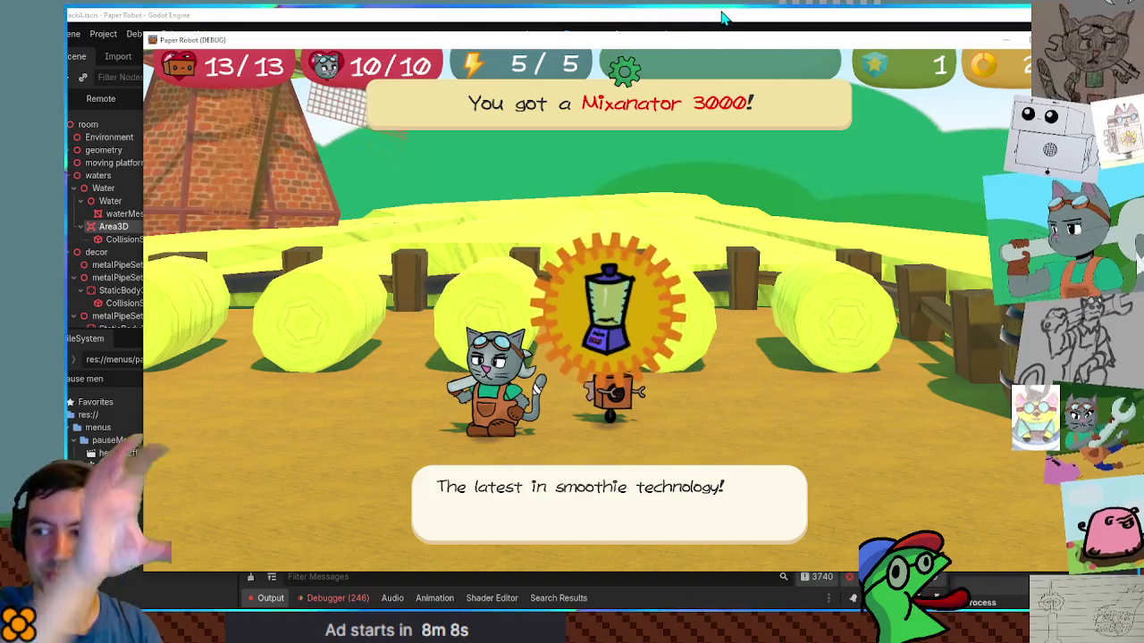
{"action": "key", "text": "Return"}
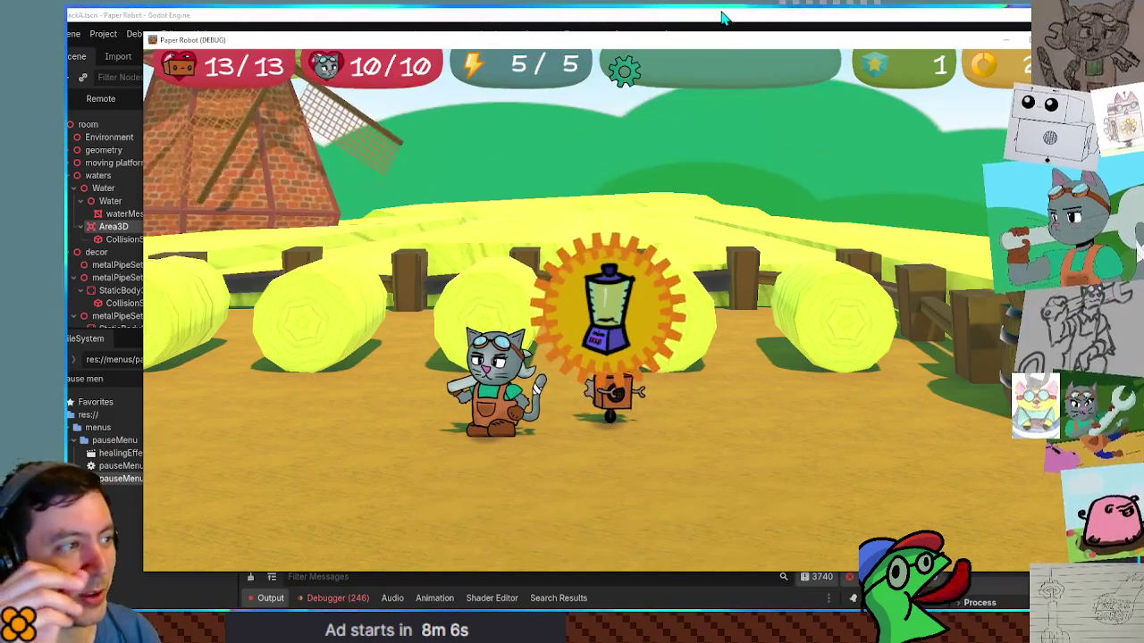
{"action": "key", "text": "Right"}
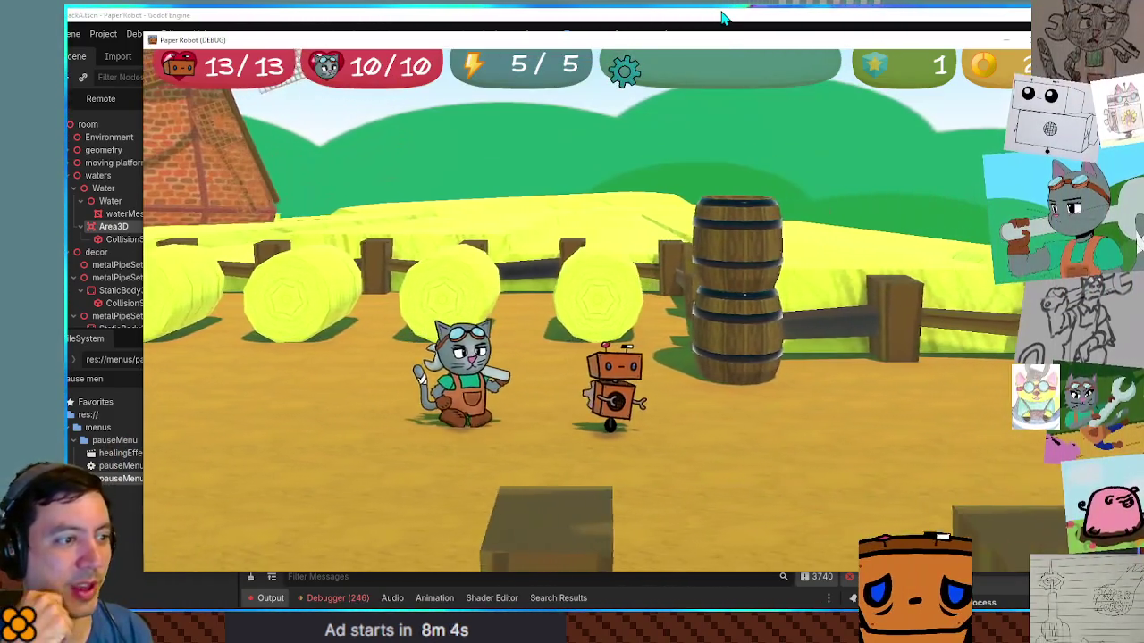
{"action": "key", "text": "Right"}
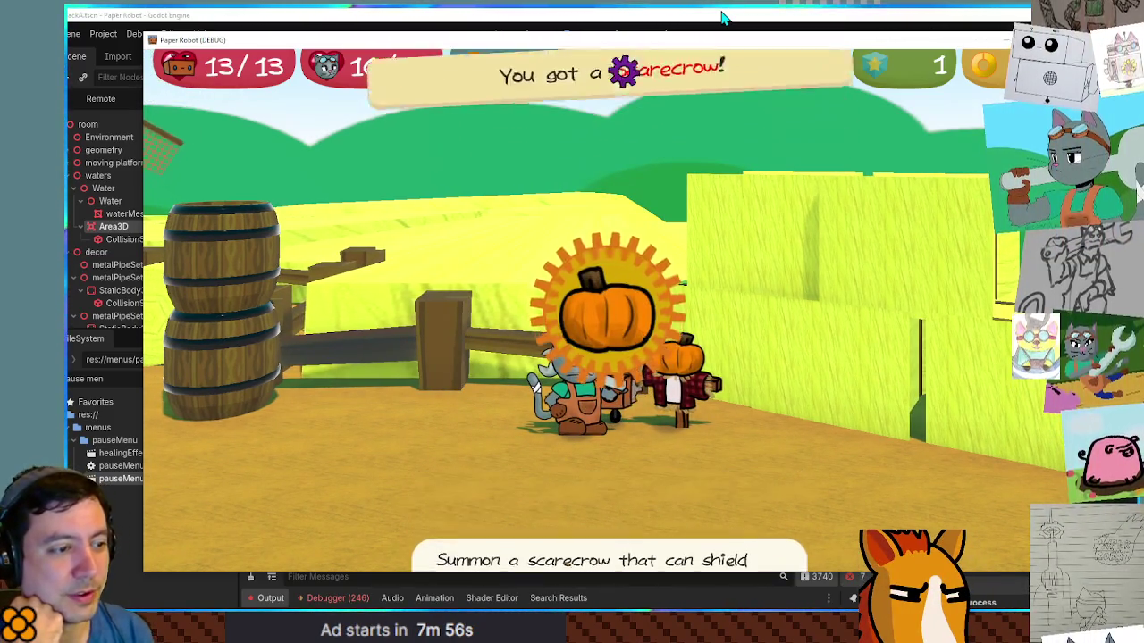
{"action": "key", "text": "Right"}
{"action": "key", "text": "Left"}
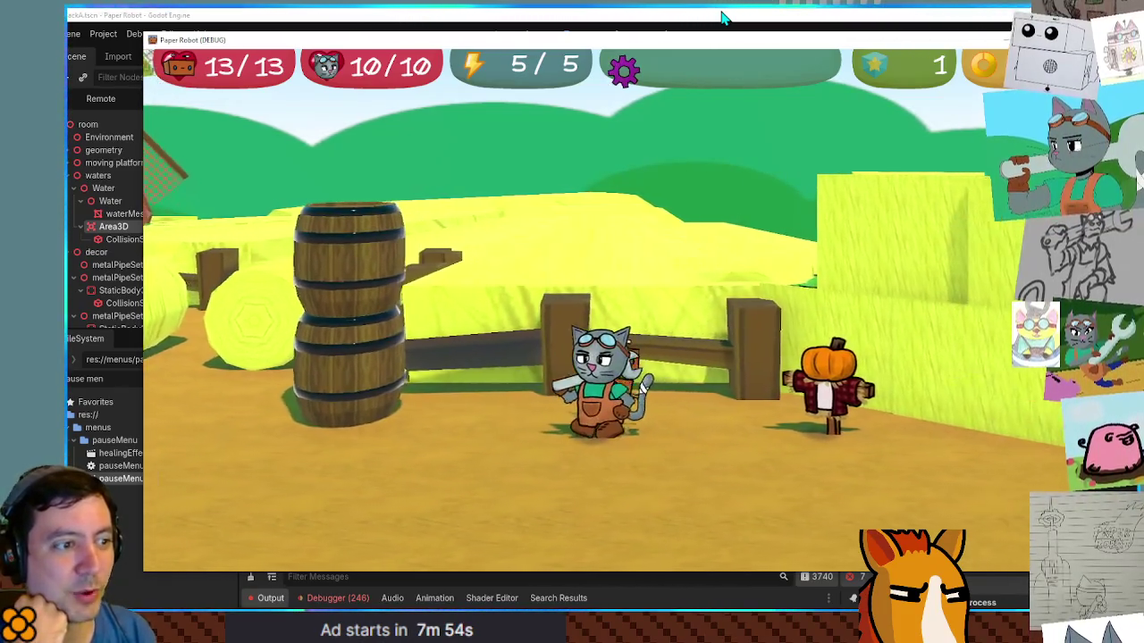
{"action": "key", "text": "Right"}
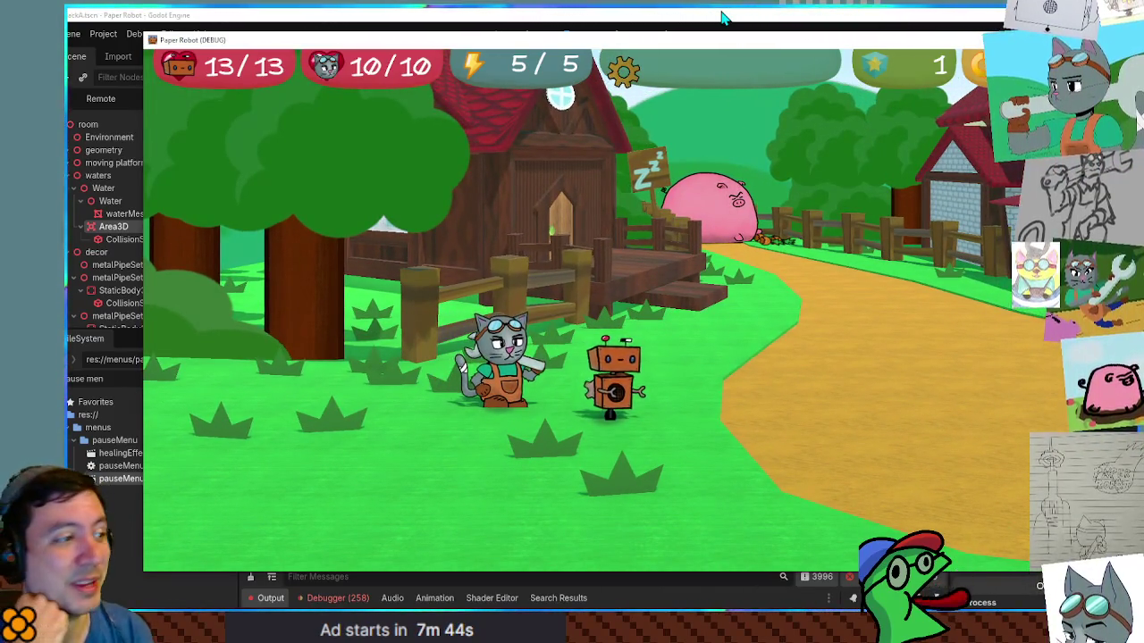
Step: Walk to the house by the sleeping pig and go inside to the frog shopkeeper
{"action": "key", "text": "d"}
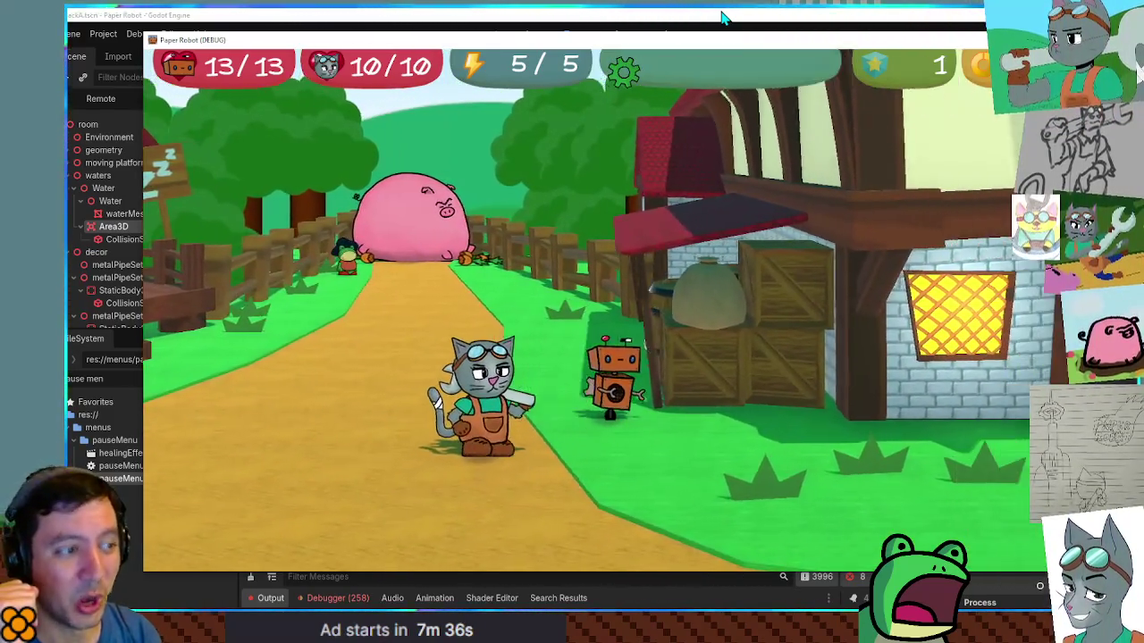
{"action": "key", "text": "space"}
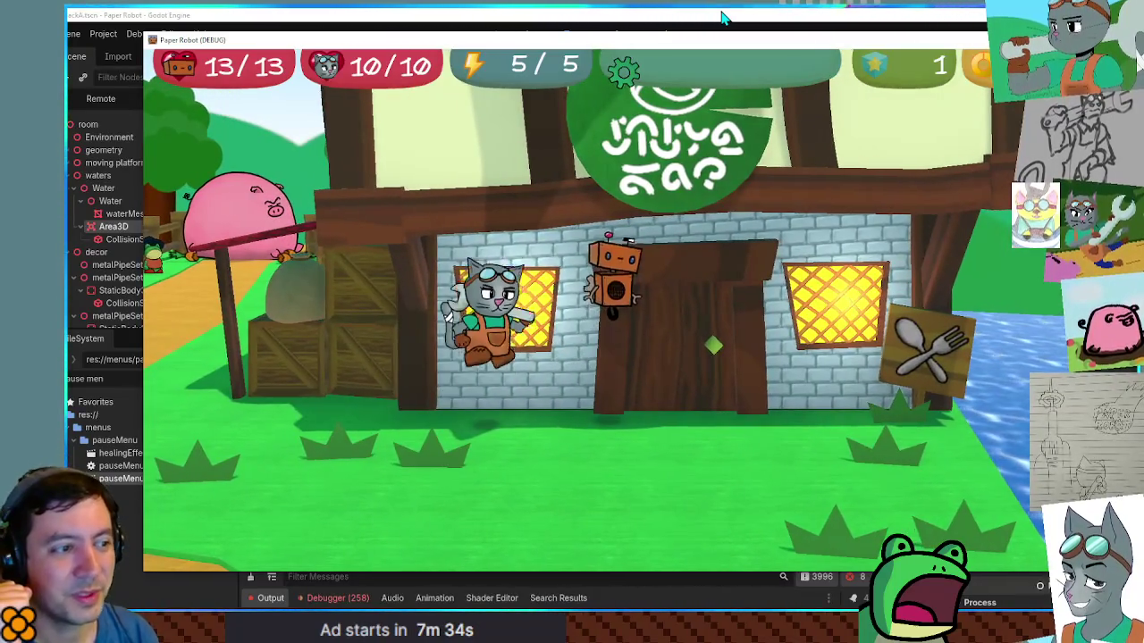
{"action": "key", "text": "w"}
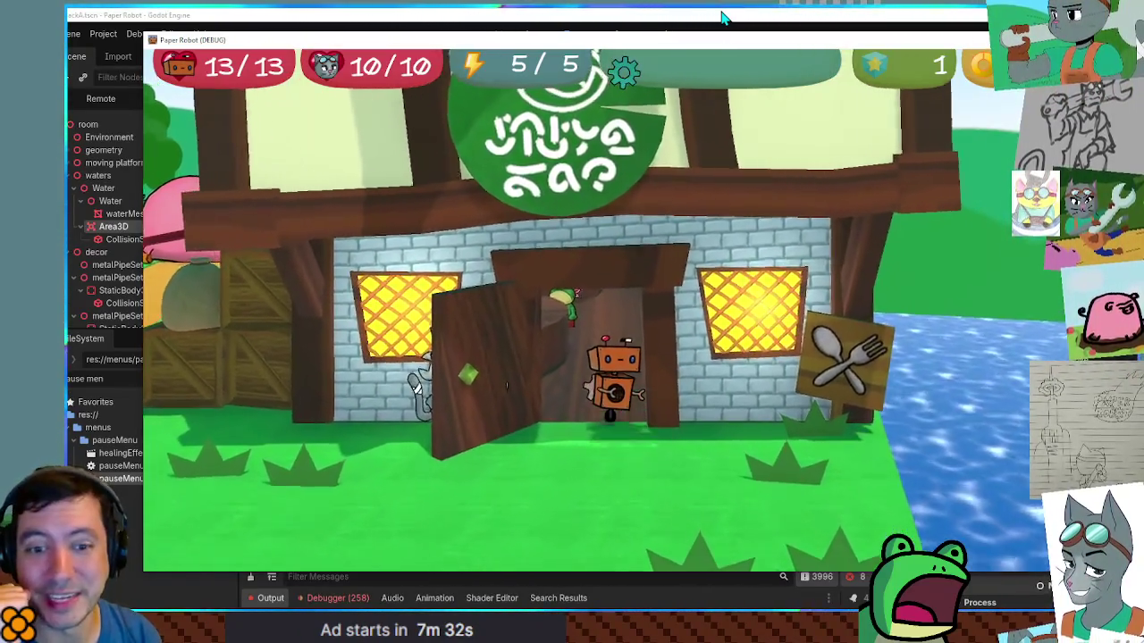
{"action": "key", "text": "d"}
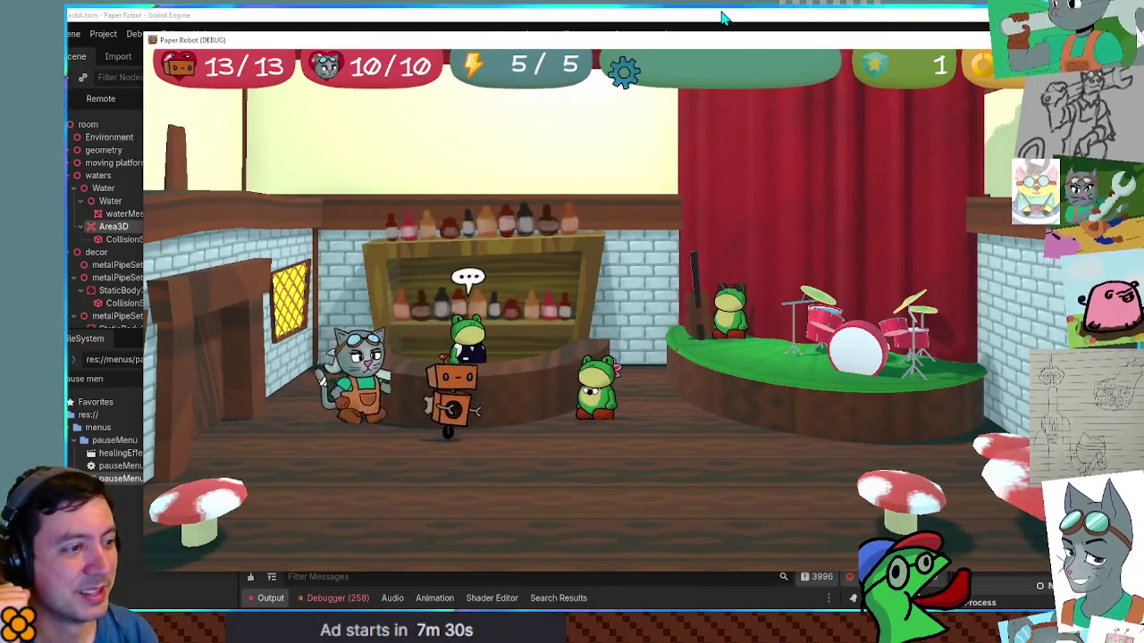
Step: Talk through the shop dialogue until Lady Lily agrees to meet by the roadhog, then head out
{"action": "key", "text": "w"}
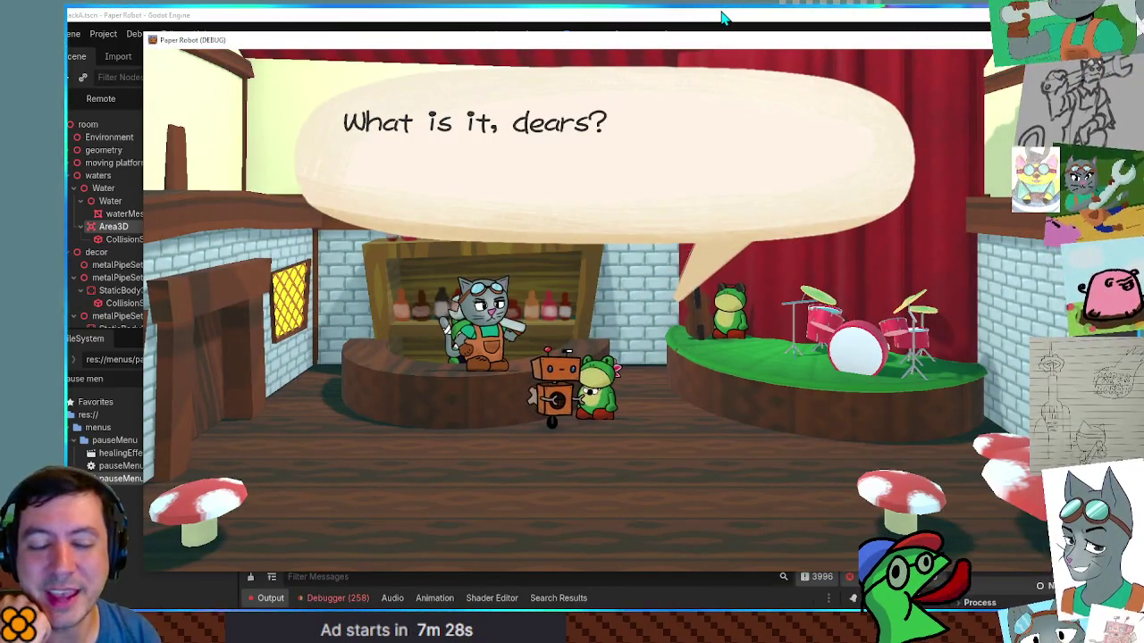
{"action": "key", "text": "w"}
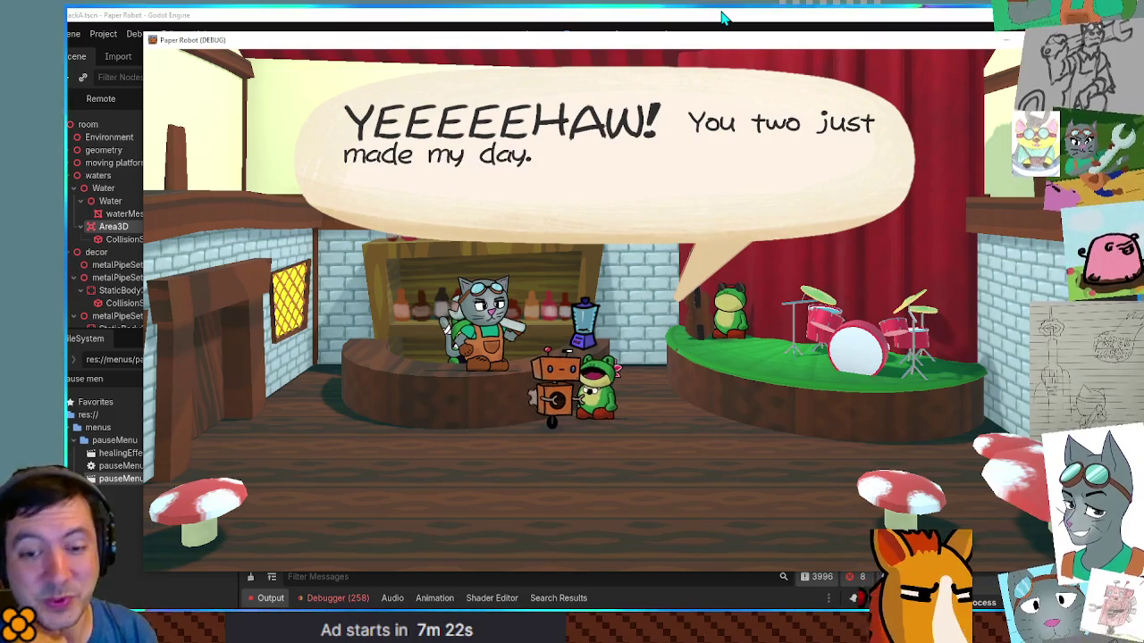
{"action": "key", "text": "w"}
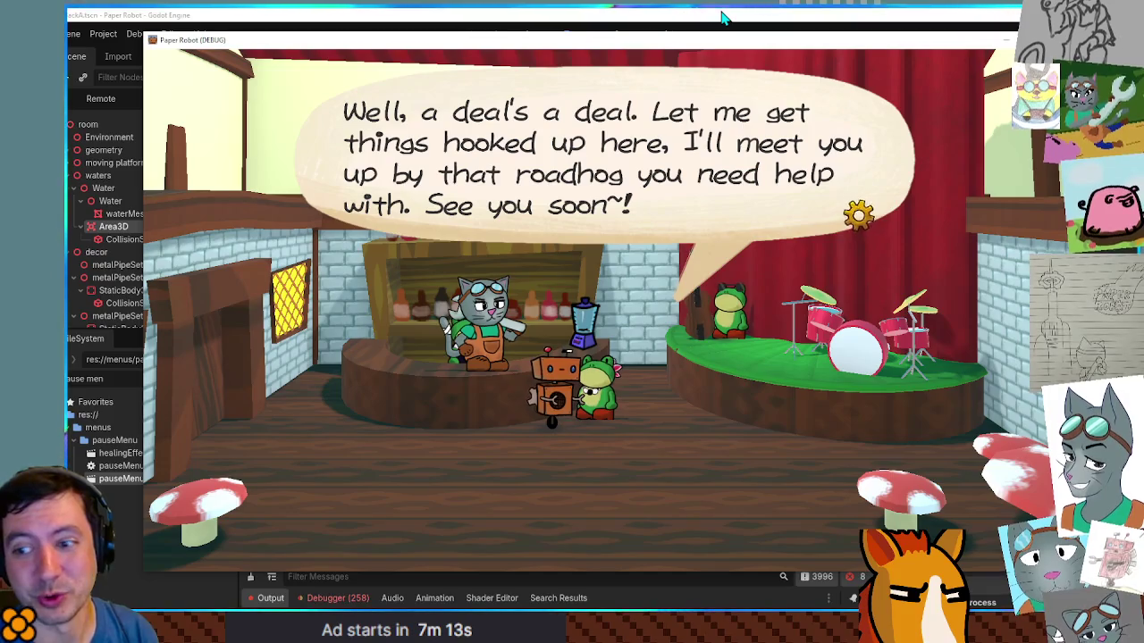
{"action": "key", "text": "w"}
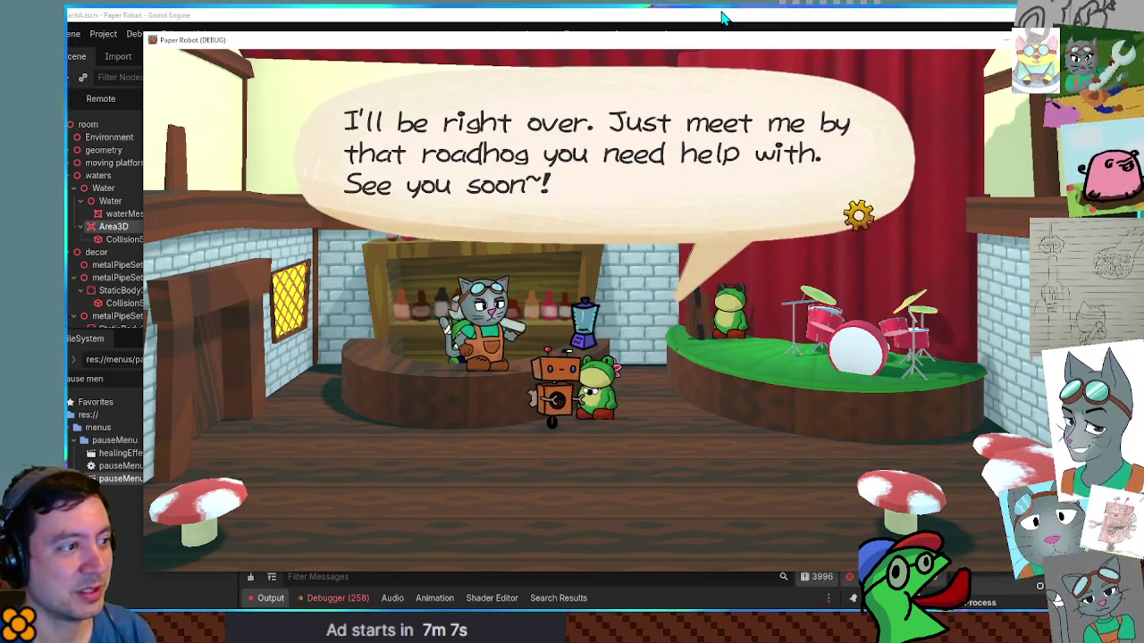
{"action": "key", "text": "space"}
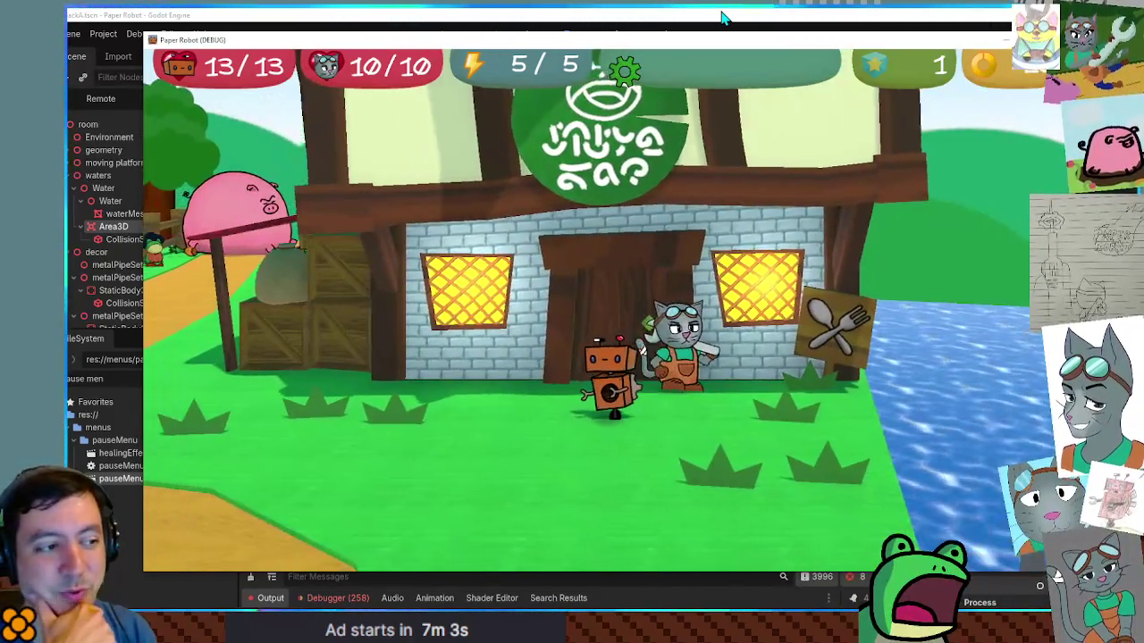
{"action": "key", "text": "Left"}
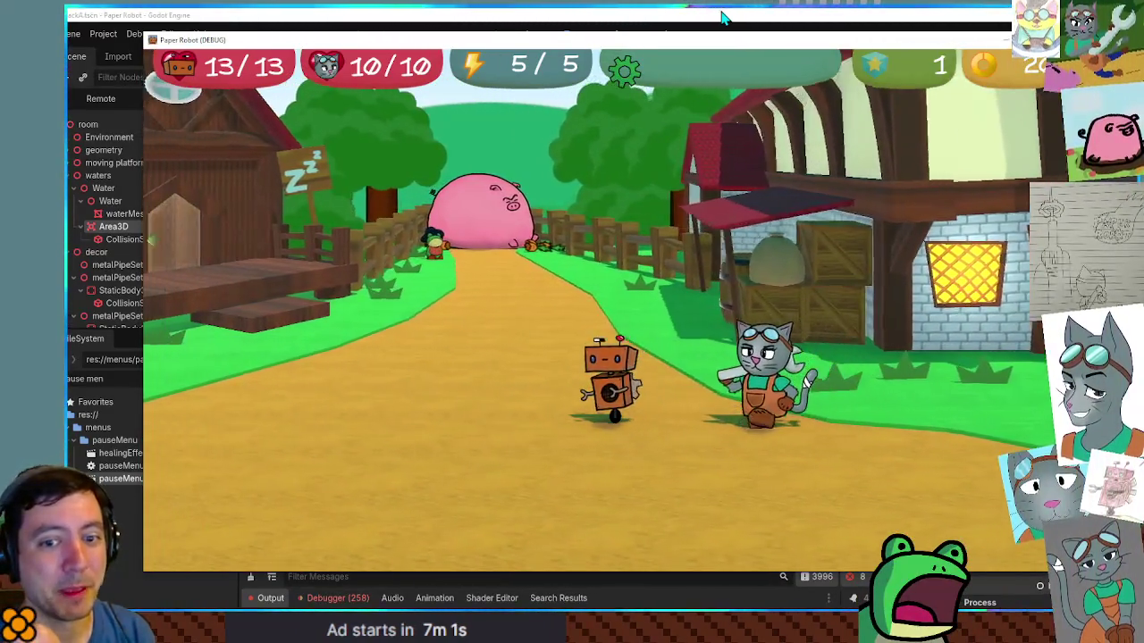
Step: Walk up the path to the big pig and advance the 'LIGHTS!' cutscene to 'That's a wrap!'
{"action": "key", "text": "Up"}
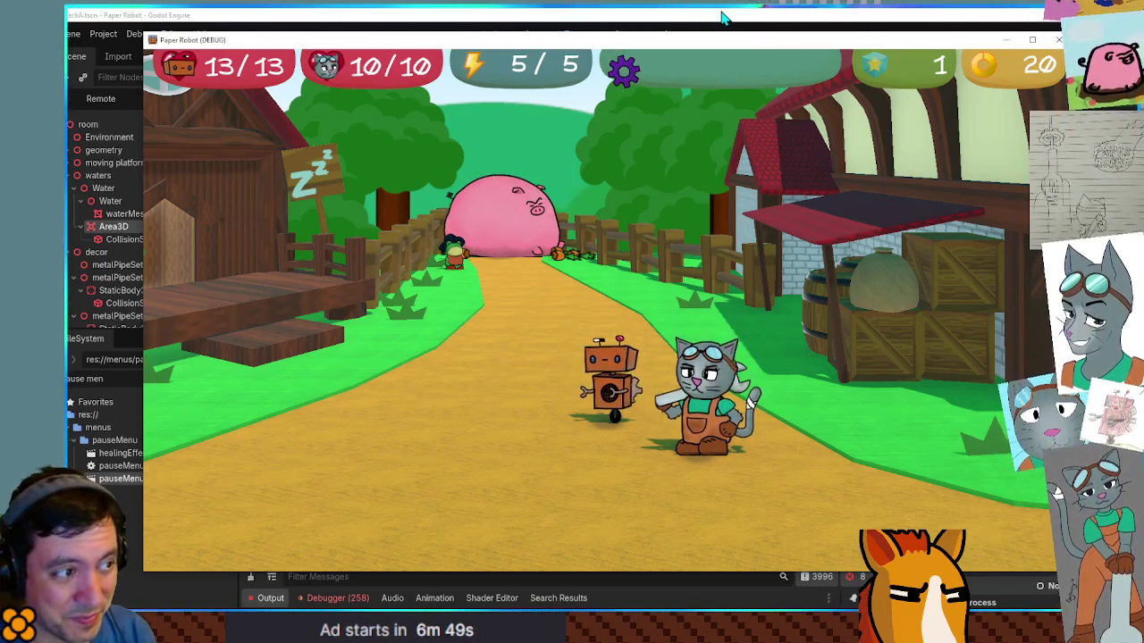
{"action": "key", "text": "w"}
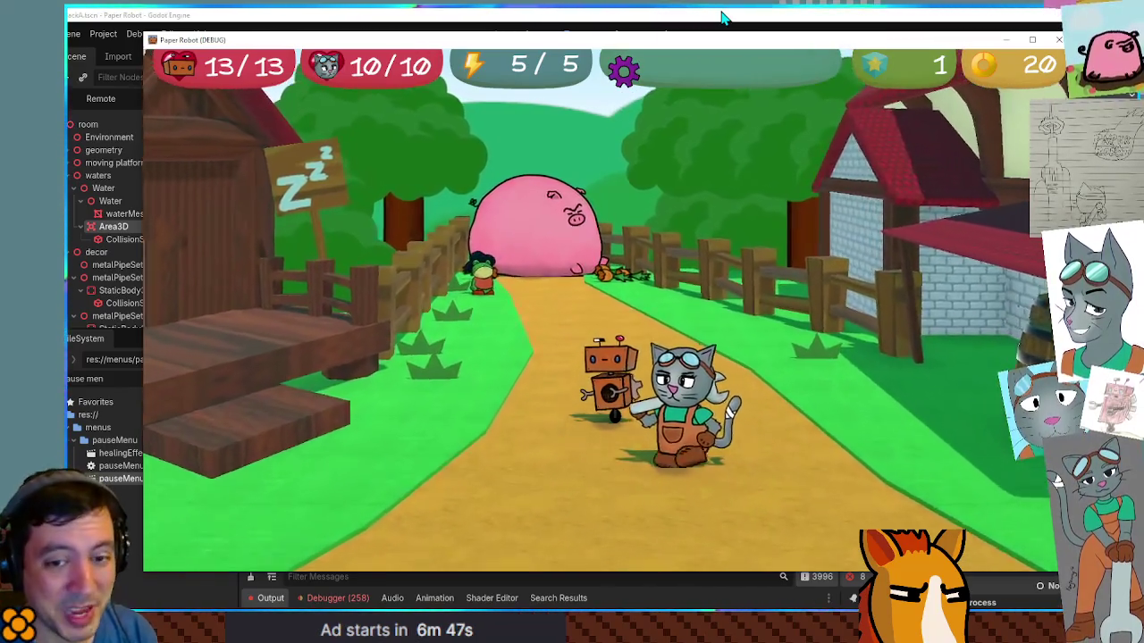
{"action": "key", "text": "w"}
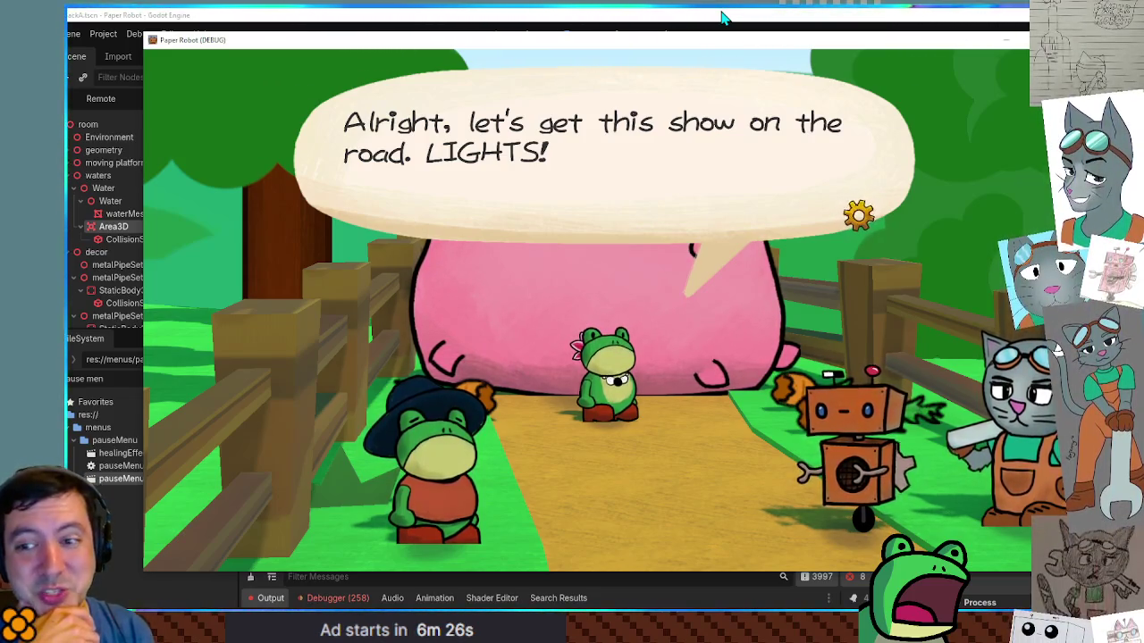
{"action": "key", "text": "space"}
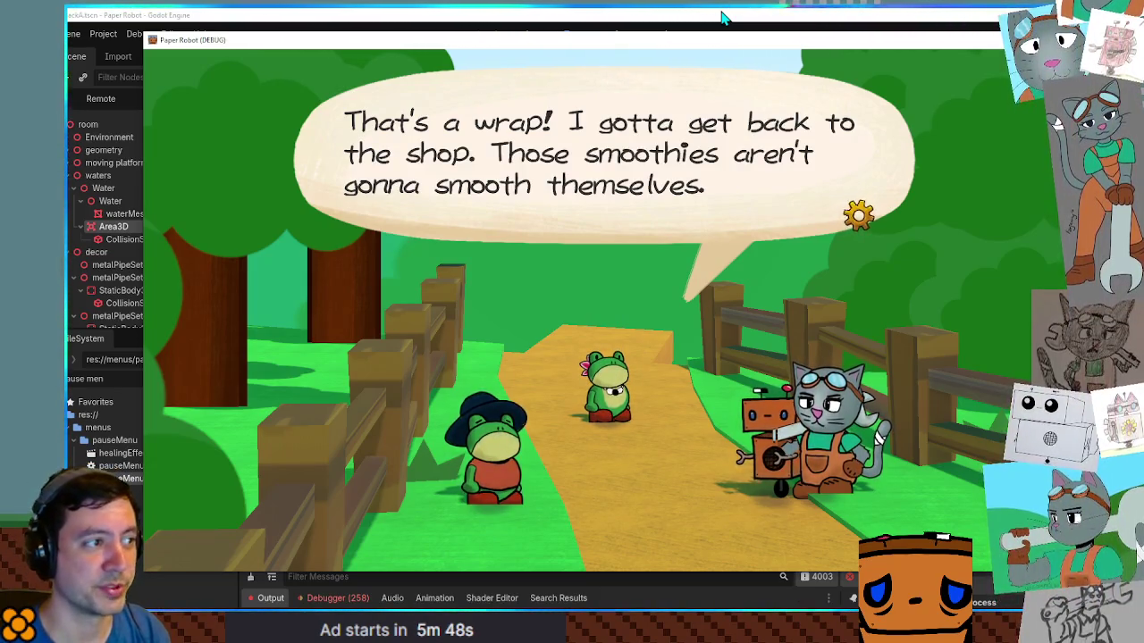
{"action": "key", "text": "space"}
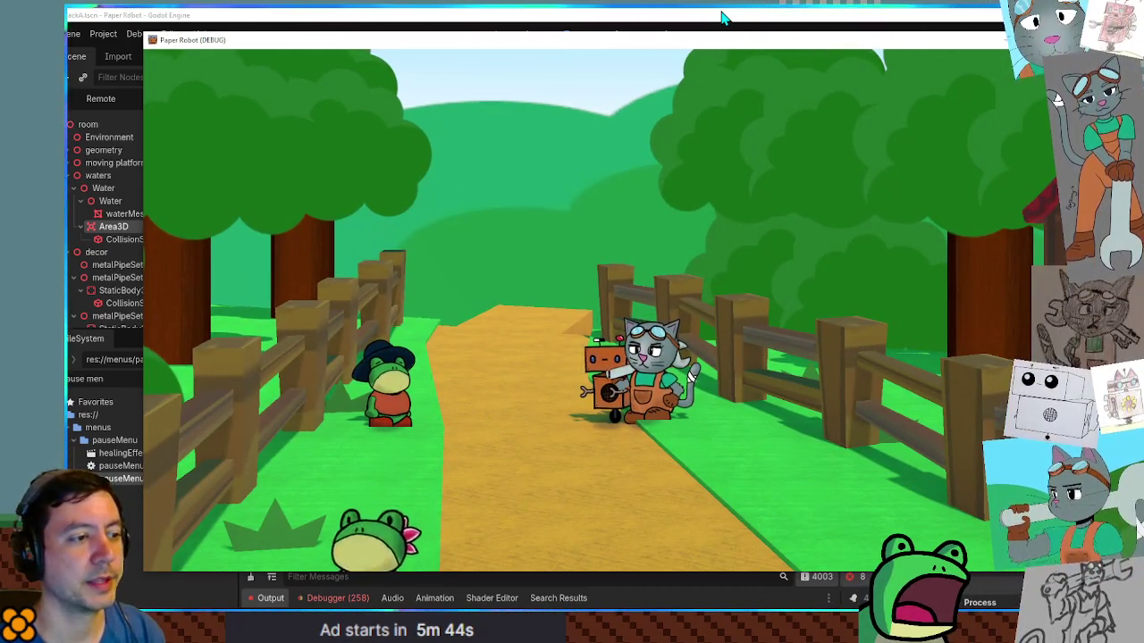
Step: Walk back down the path and past the frog shop toward the save disk
{"action": "key", "text": "s"}
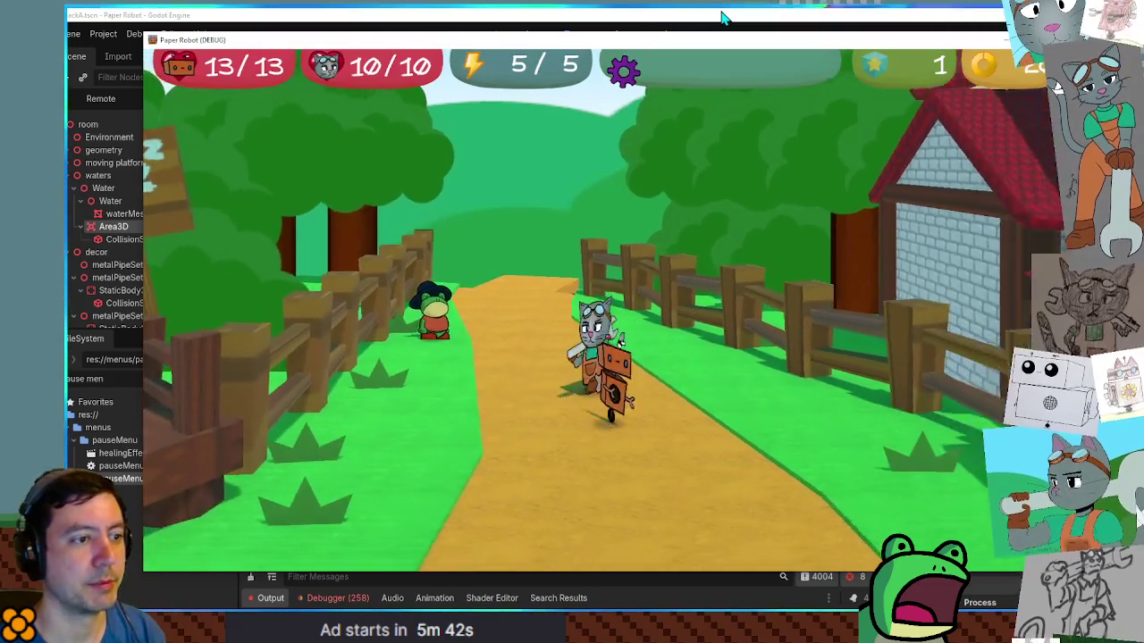
{"action": "key", "text": "s"}
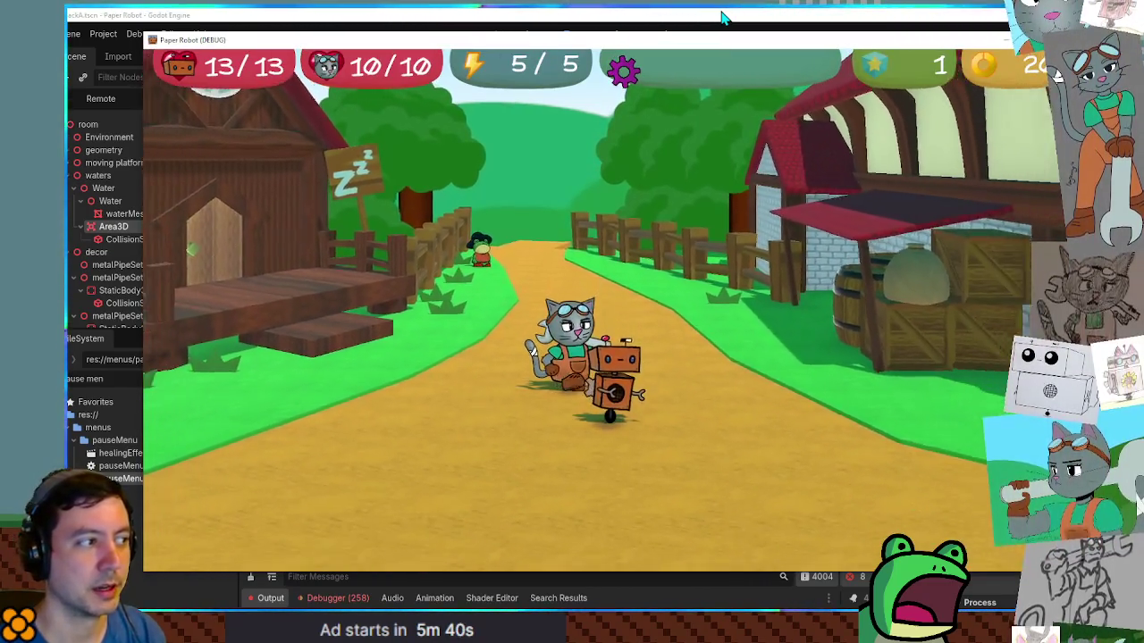
{"action": "key", "text": "d"}
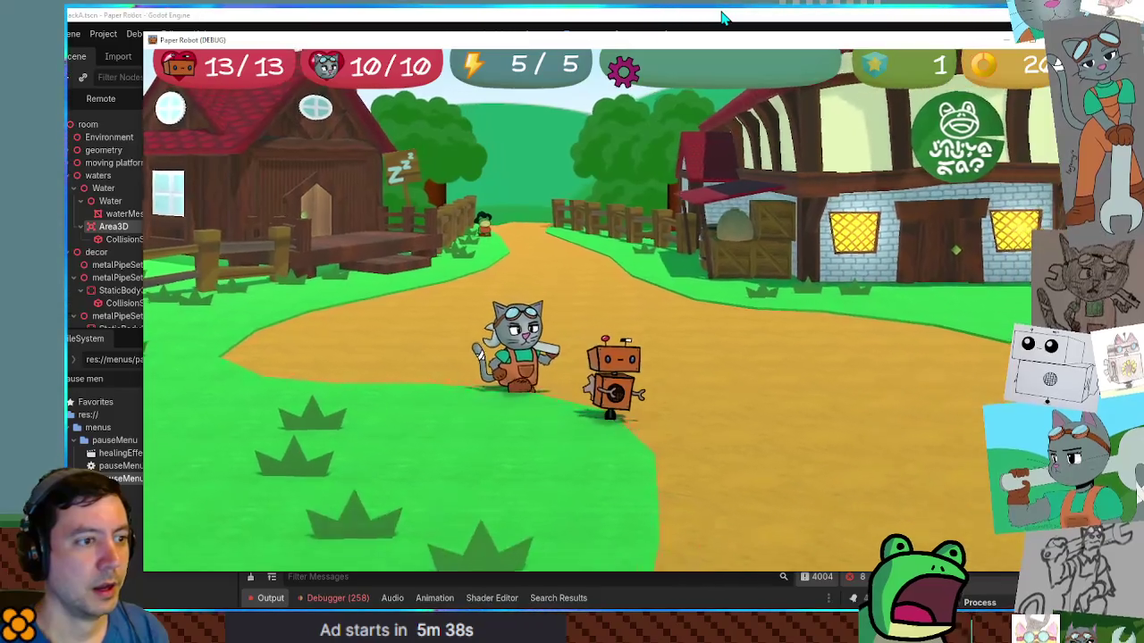
{"action": "key", "text": "d"}
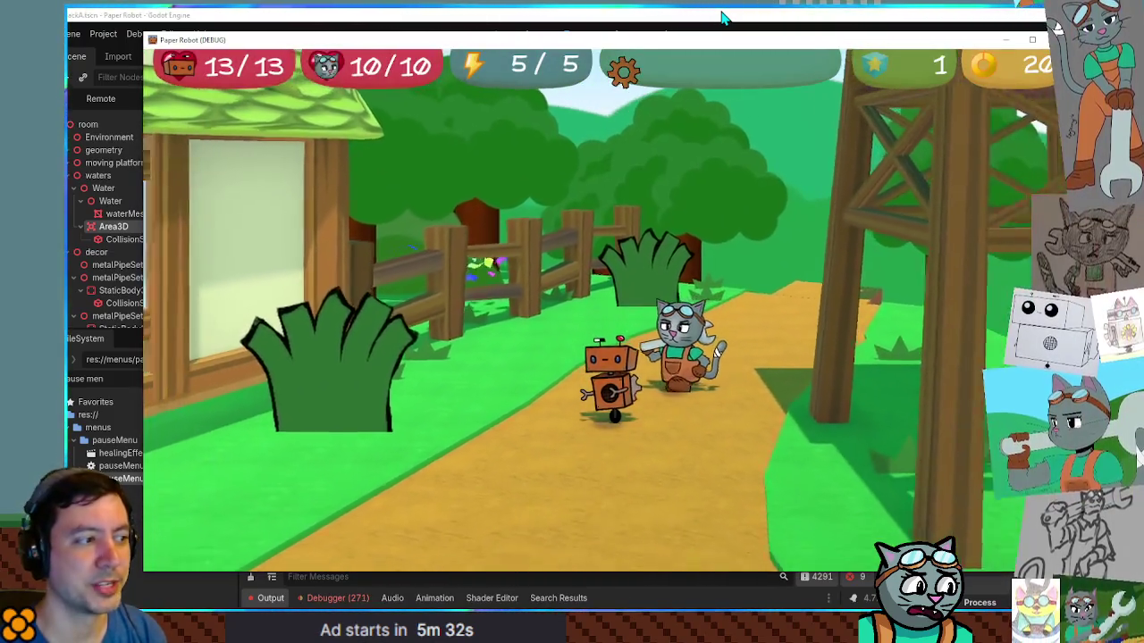
Step: Save the game with Save and Continue, then bring up the pause menu
{"action": "key", "text": "a"}
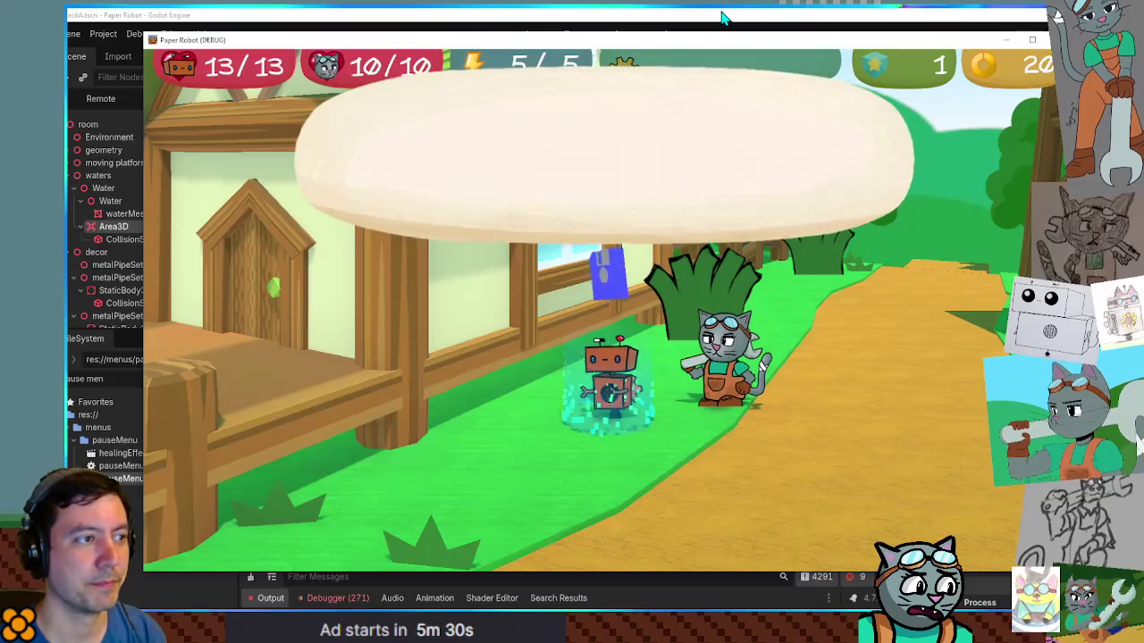
{"action": "key", "text": "Return"}
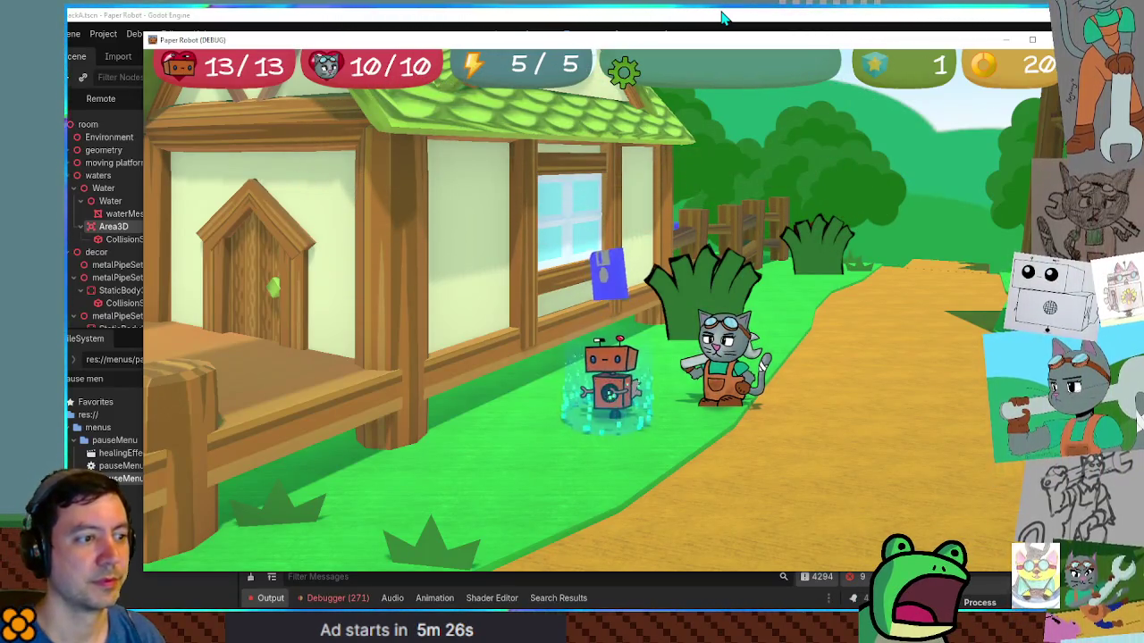
{"action": "key", "text": "Escape"}
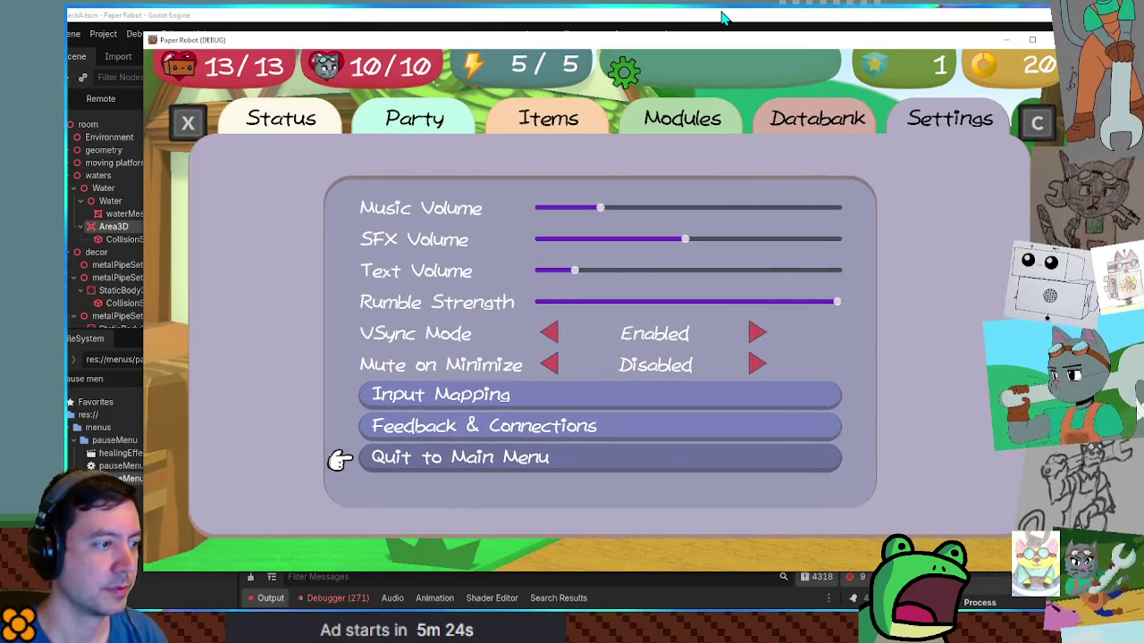
Step: Browse the Databank section and scroll through its Music track list
{"action": "key", "text": "q"}
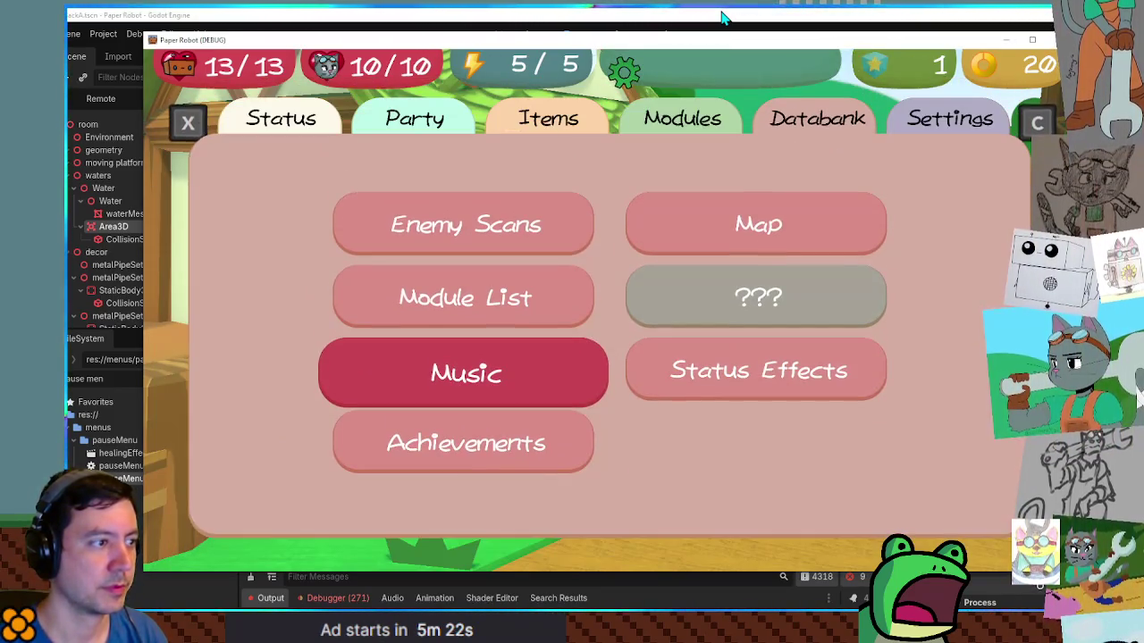
{"action": "key", "text": "Up"}
{"action": "key", "text": "Down"}
{"action": "key", "text": "Right"}
{"action": "key", "text": "Up"}
{"action": "key", "text": "Left"}
{"action": "key", "text": "Down"}
{"action": "key", "text": "Down"}
{"action": "key", "text": "Return"}
{"action": "key", "text": "Down"}
{"action": "key", "text": "Down"}
{"action": "key", "text": "Down"}
{"action": "key", "text": "Down"}
{"action": "key", "text": "Down"}
{"action": "key", "text": "Down"}
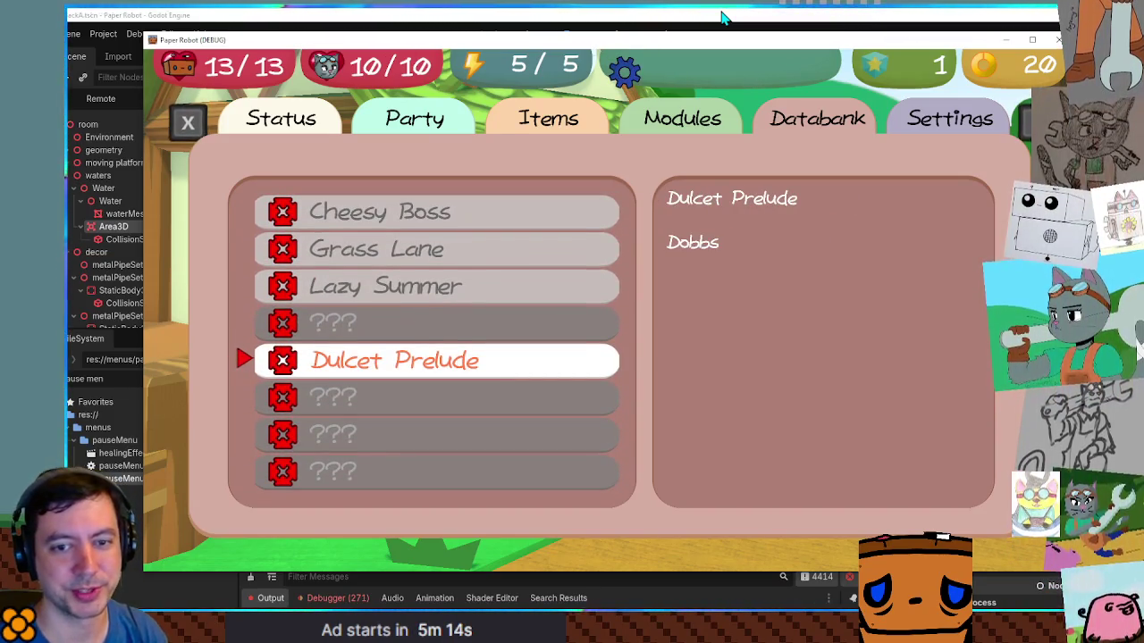
{"action": "key", "text": "Escape"}
{"action": "key", "text": "Down"}
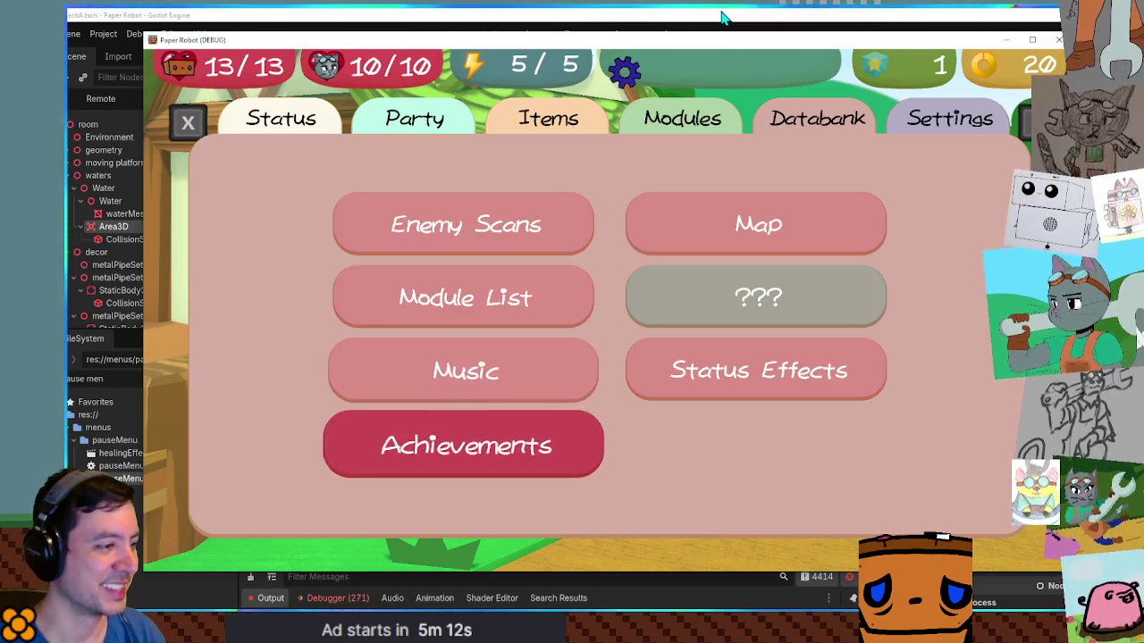
Step: In Modules, place the Heavy Gear module in a slot and try placing Hard Mode
{"action": "key", "text": "q"}
{"action": "key", "text": "e"}
{"action": "key", "text": "q"}
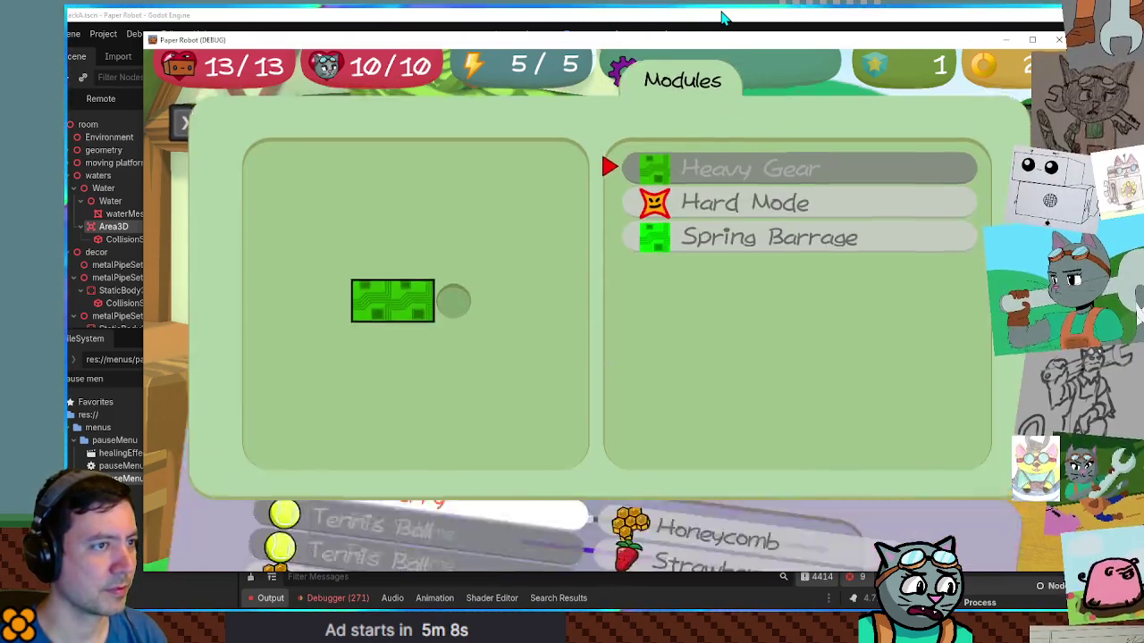
{"action": "key", "text": "Return"}
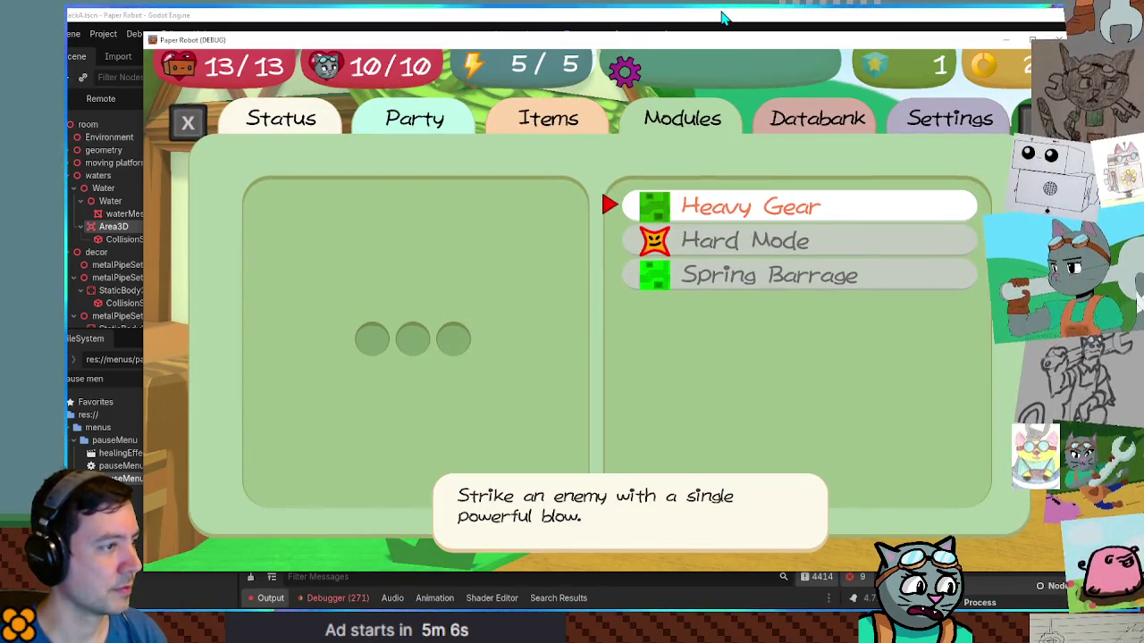
{"action": "key", "text": "Return"}
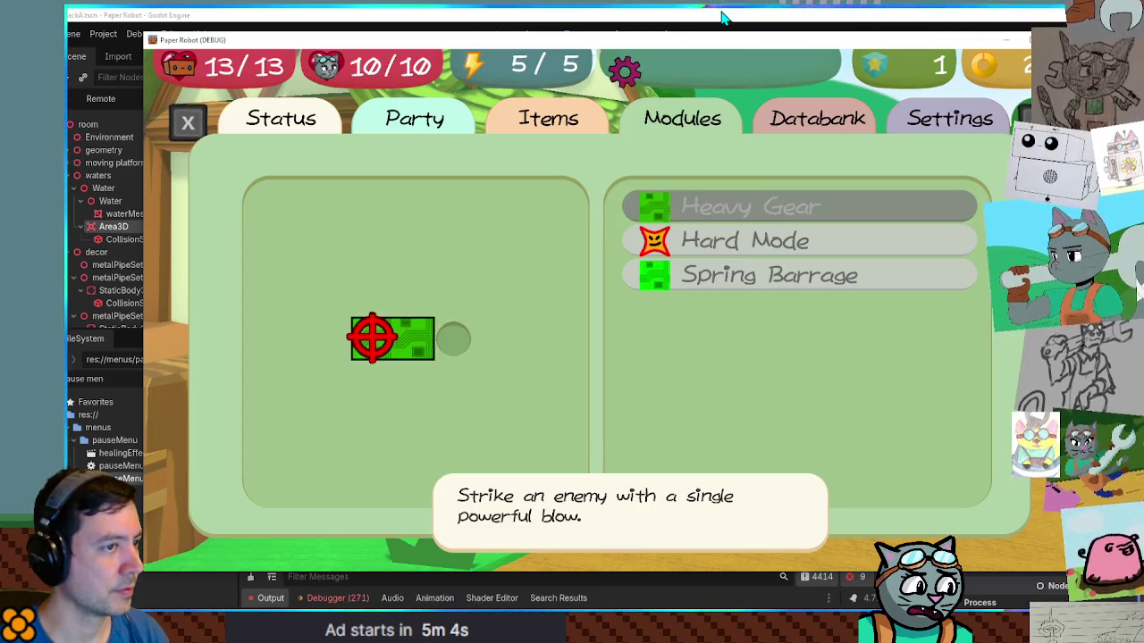
{"action": "key", "text": "Return"}
{"action": "key", "text": "Down"}
{"action": "key", "text": "Return"}
{"action": "key", "text": "Right"}
Step: Back in the Databank, look through the Status Effects list
{"action": "key", "text": "e"}
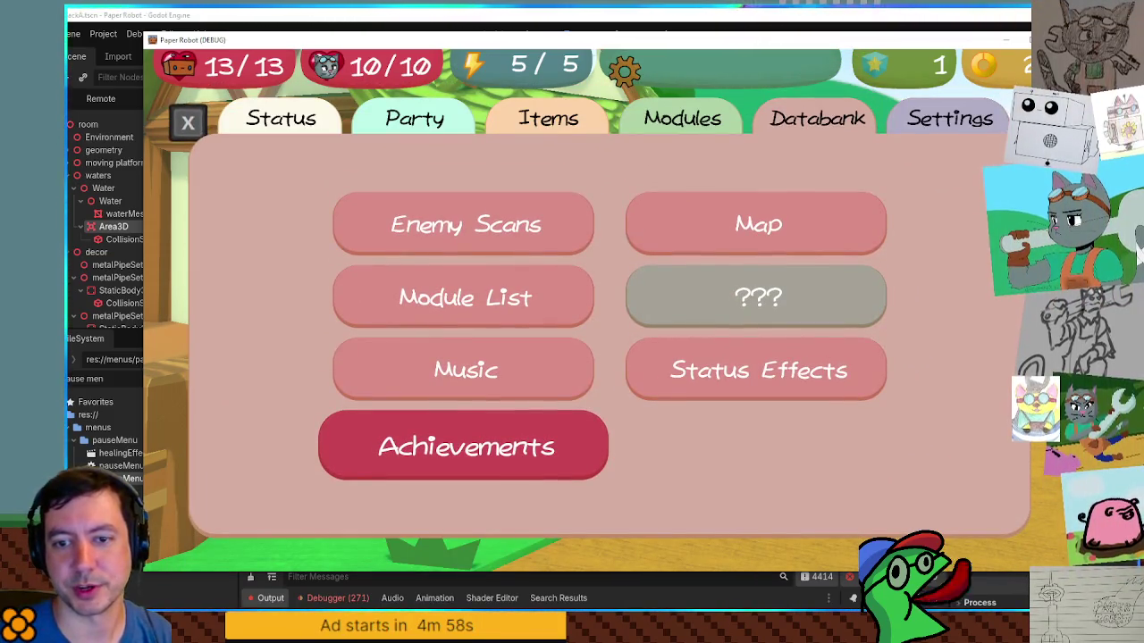
{"action": "key", "text": "Up"}
{"action": "key", "text": "Right"}
{"action": "key", "text": "Return"}
{"action": "key", "text": "Down"}
{"action": "key", "text": "Down"}
{"action": "key", "text": "Down"}
{"action": "key", "text": "Down"}
{"action": "key", "text": "Down"}
{"action": "key", "text": "Down"}
{"action": "key", "text": "Up"}
{"action": "key", "text": "Up"}
{"action": "key", "text": "Escape"}
Step: From Settings, quit to the main menu and confirm with Yes
{"action": "key", "text": "e"}
{"action": "key", "text": "Return"}
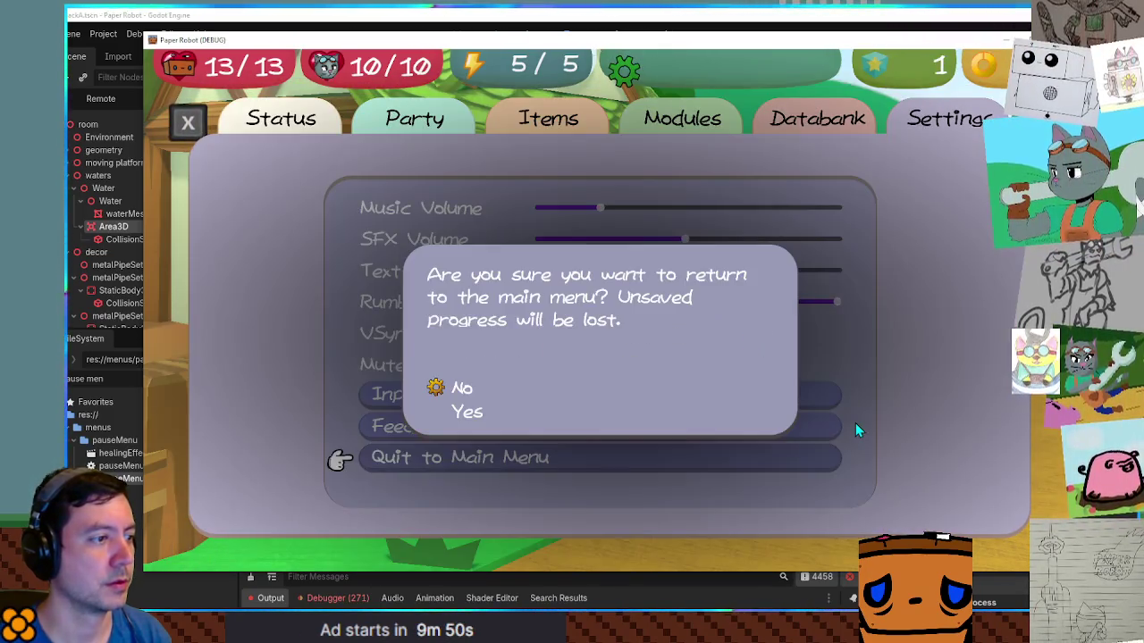
{"action": "key", "text": "Return"}
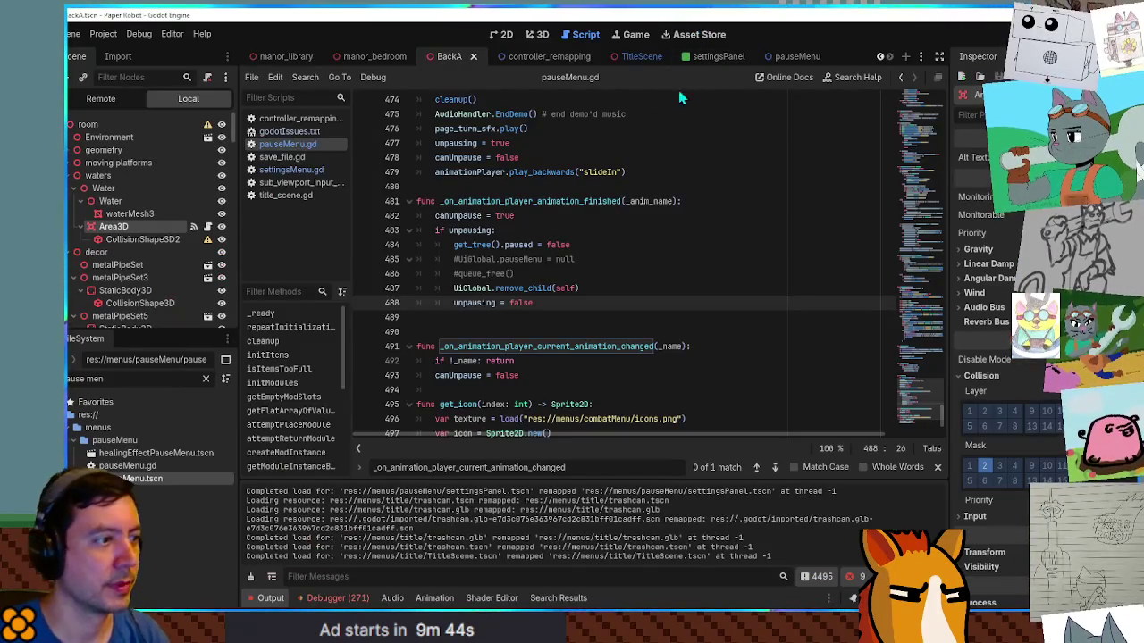
Step: In godotIssues.txt, delete blank line 13 and add blank lines after 'pause menu locked up'
{"action": "left_click", "coordinate": [282, 133]}
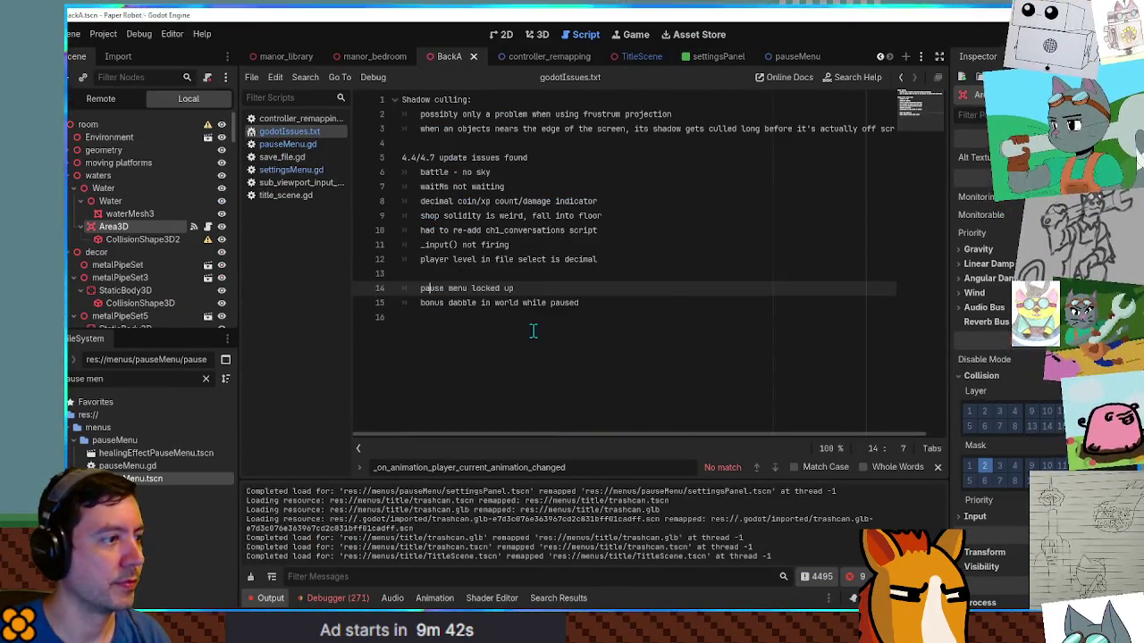
{"action": "left_click", "coordinate": [561, 277]}
{"action": "key", "text": "Delete"}
{"action": "left_click", "coordinate": [525, 279]}
{"action": "key", "text": "Return"}
{"action": "key", "text": "Return"}
Step: Set apart the 'bonus dabble in world while paused' note and save godotIssues.txt
{"action": "left_click_drag", "start_coordinate": [405, 317], "coordinate": [615, 318]}
{"action": "left_click", "coordinate": [615, 317]}
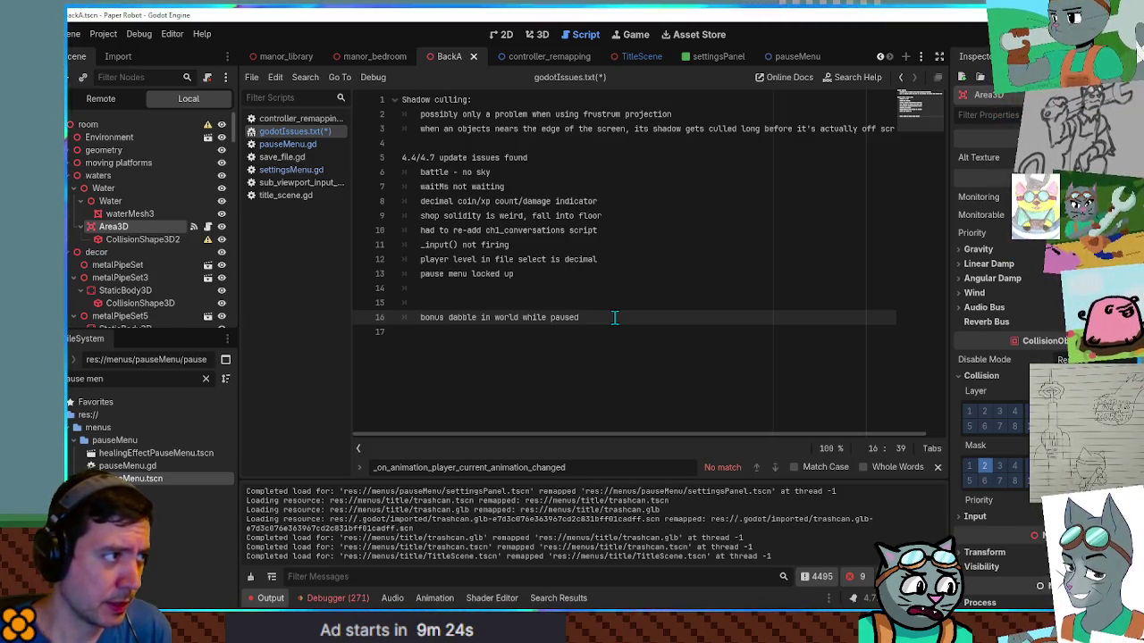
{"action": "key", "text": "ctrl+s"}
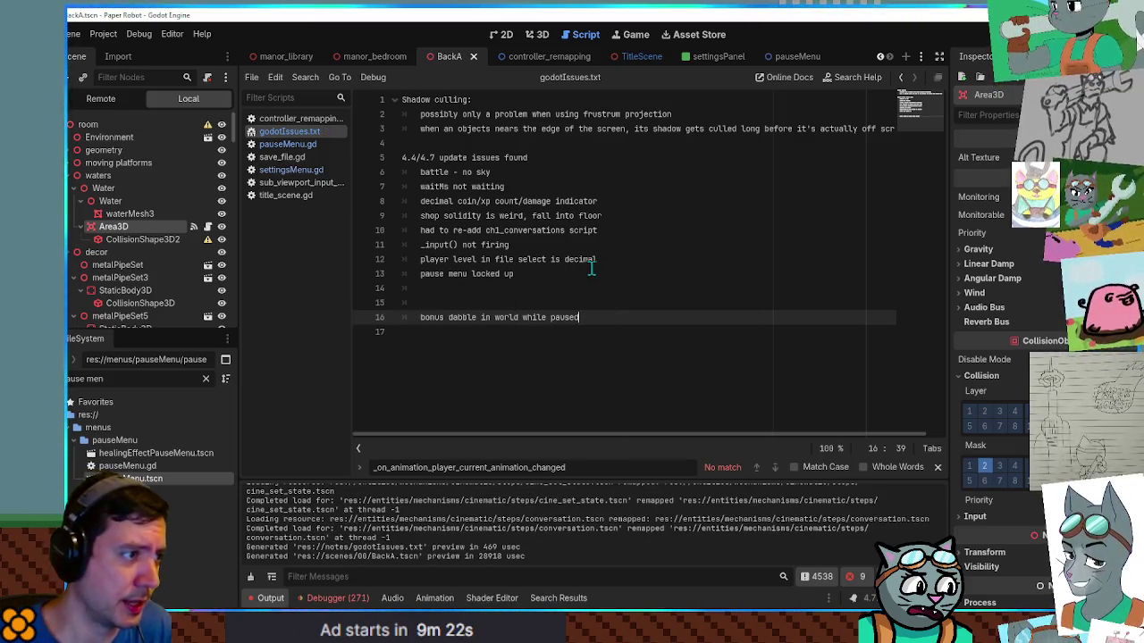